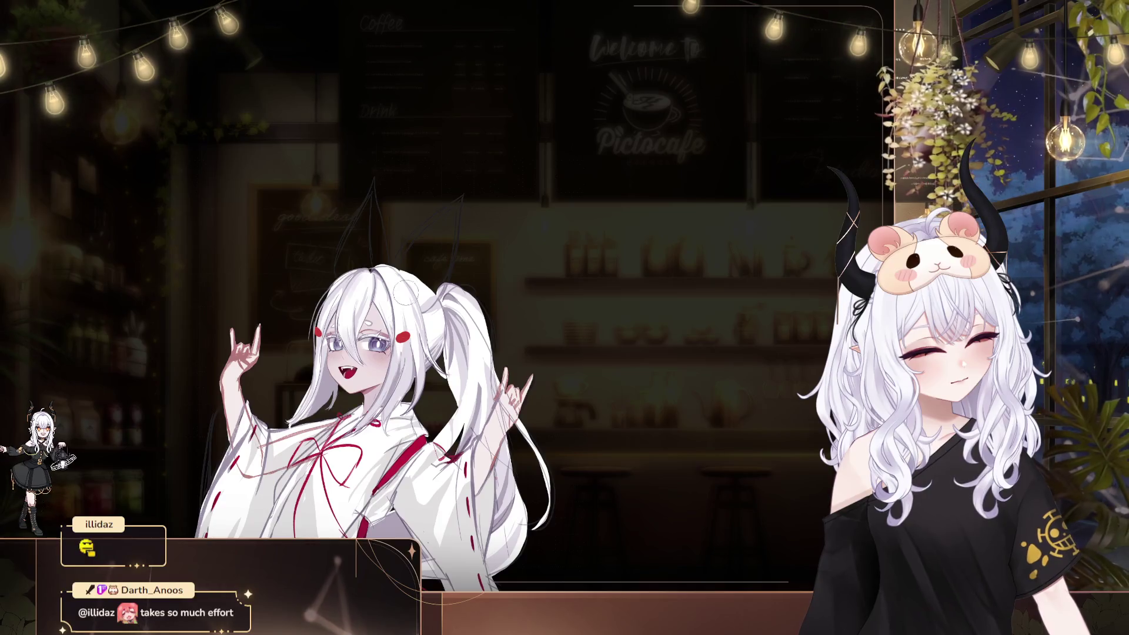
Recentre and zoom in on the girl's blushing, fanged face, then shift toward her raised hands
drag(445, 217, 492, 258)
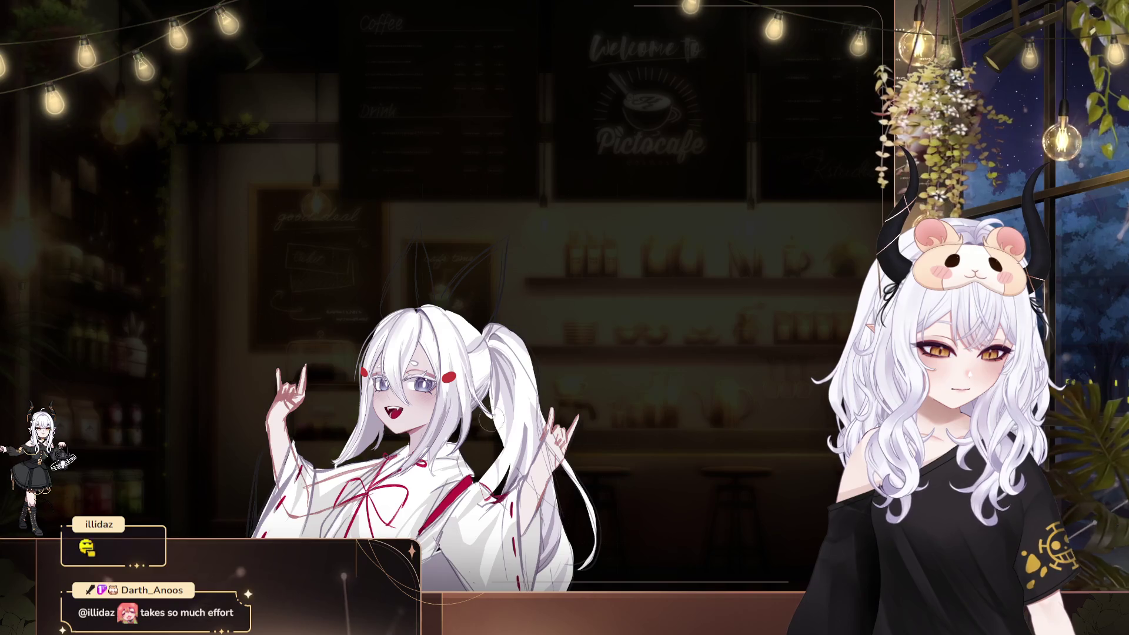
scroll(588, 364, down, 2)
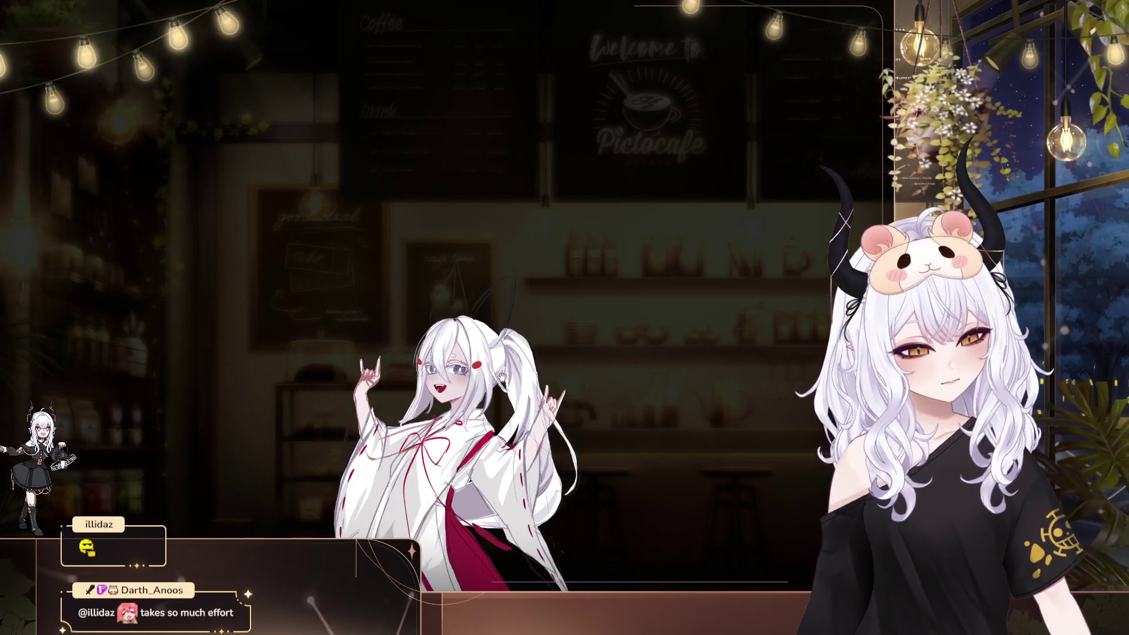
scroll(500, 394, up, 3)
scroll(500, 393, up, 3)
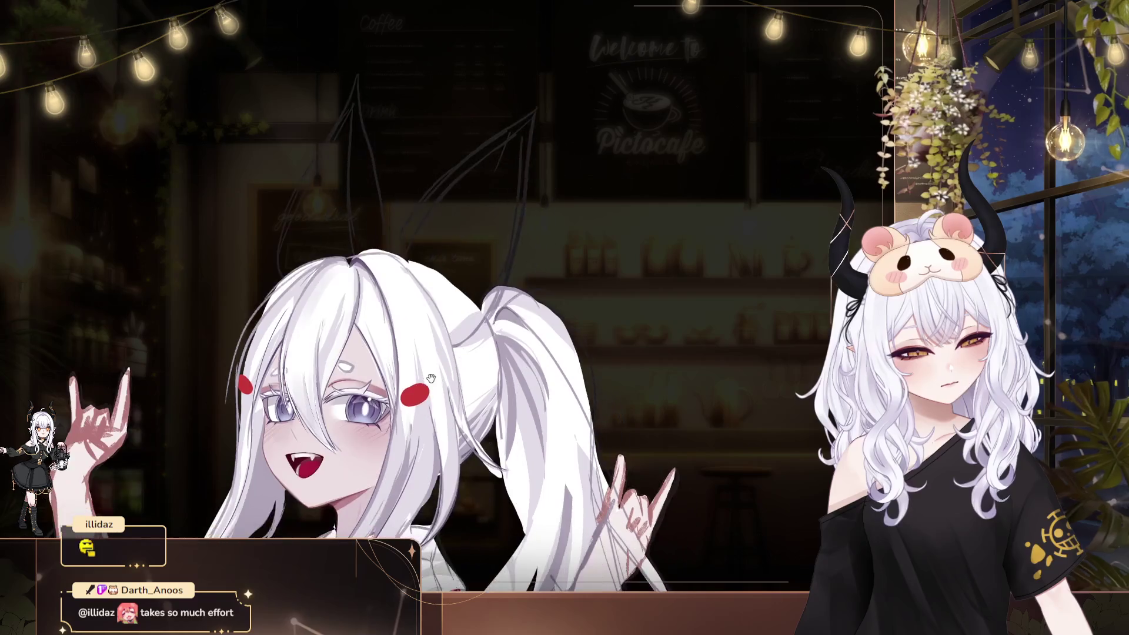
scroll(400, 398, up, 3)
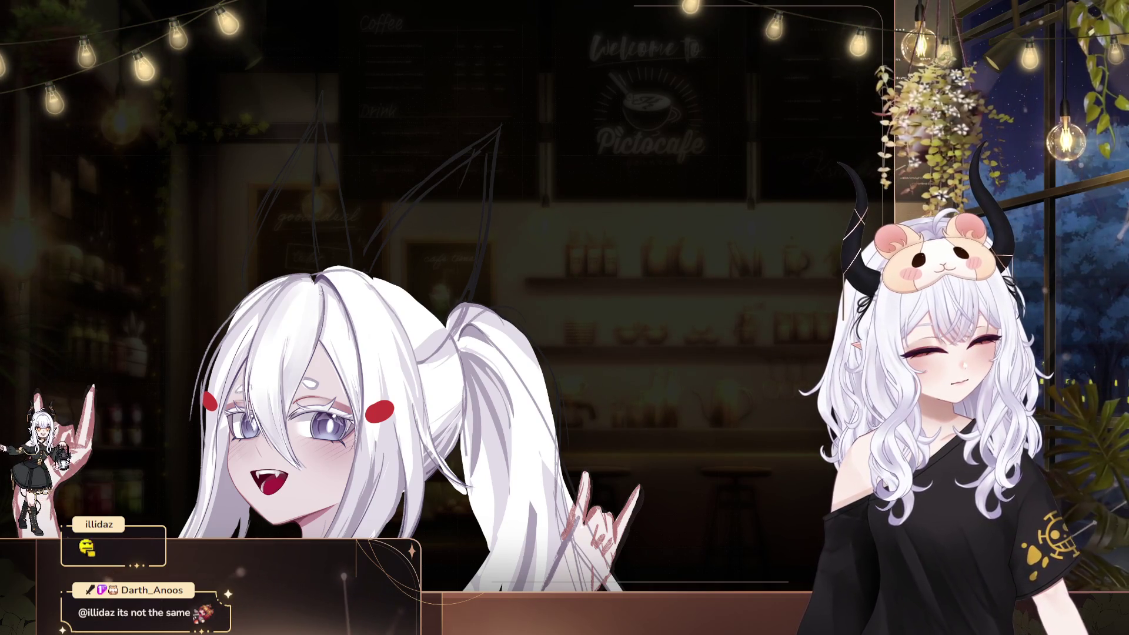
drag(383, 255, 415, 231)
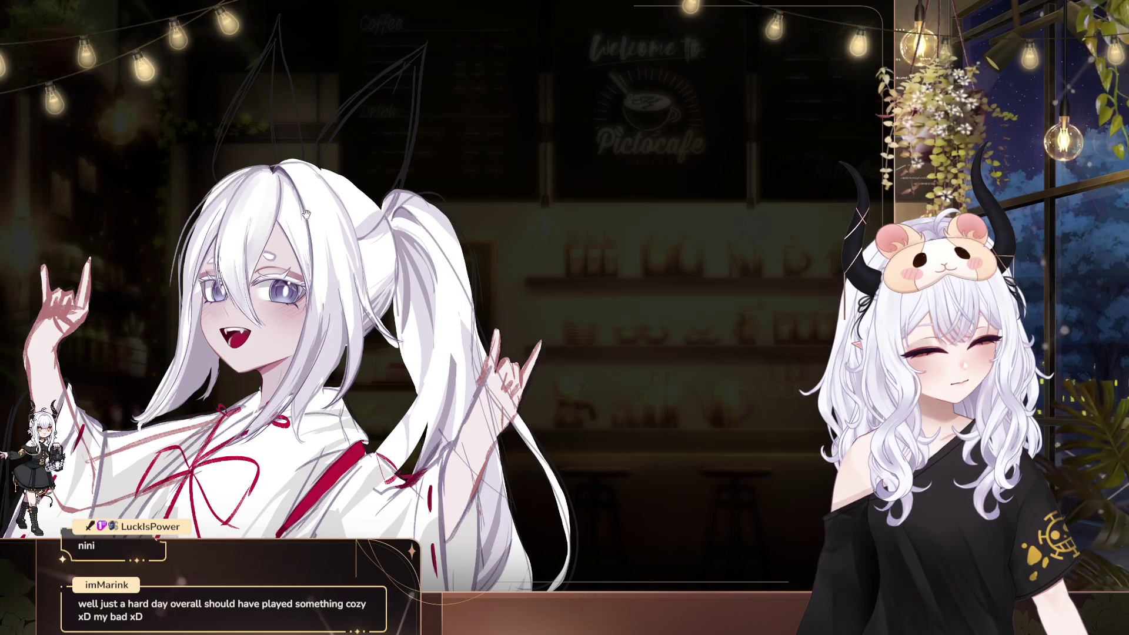
drag(306, 214, 374, 217)
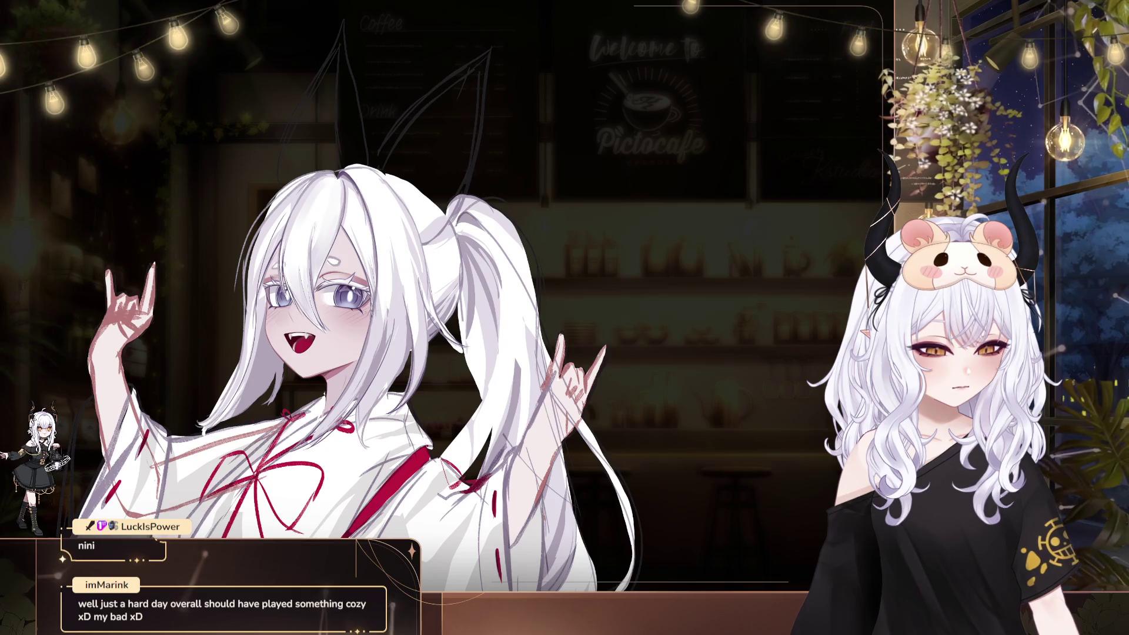
drag(387, 268, 432, 277)
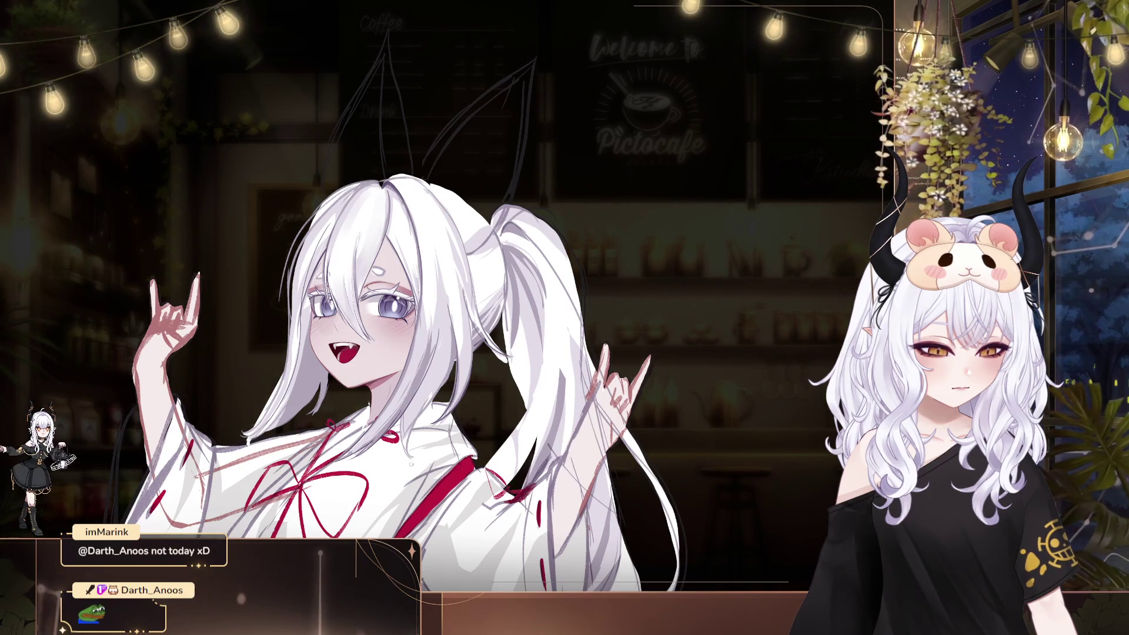
scroll(496, 386, down, 3)
scroll(536, 349, down, 3)
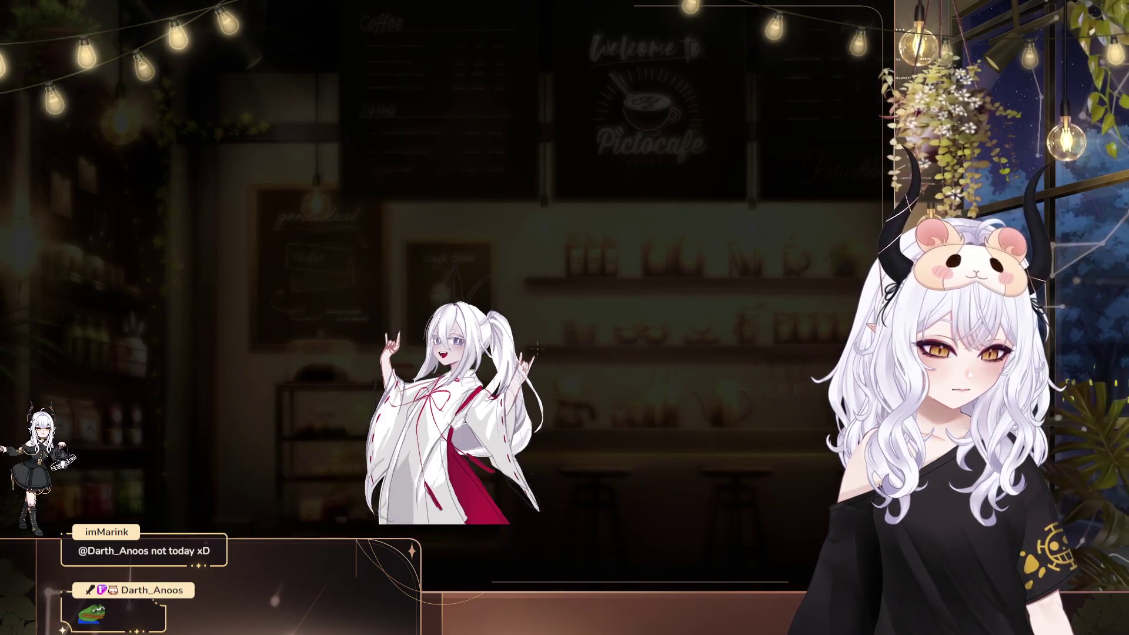
scroll(537, 349, up, 3)
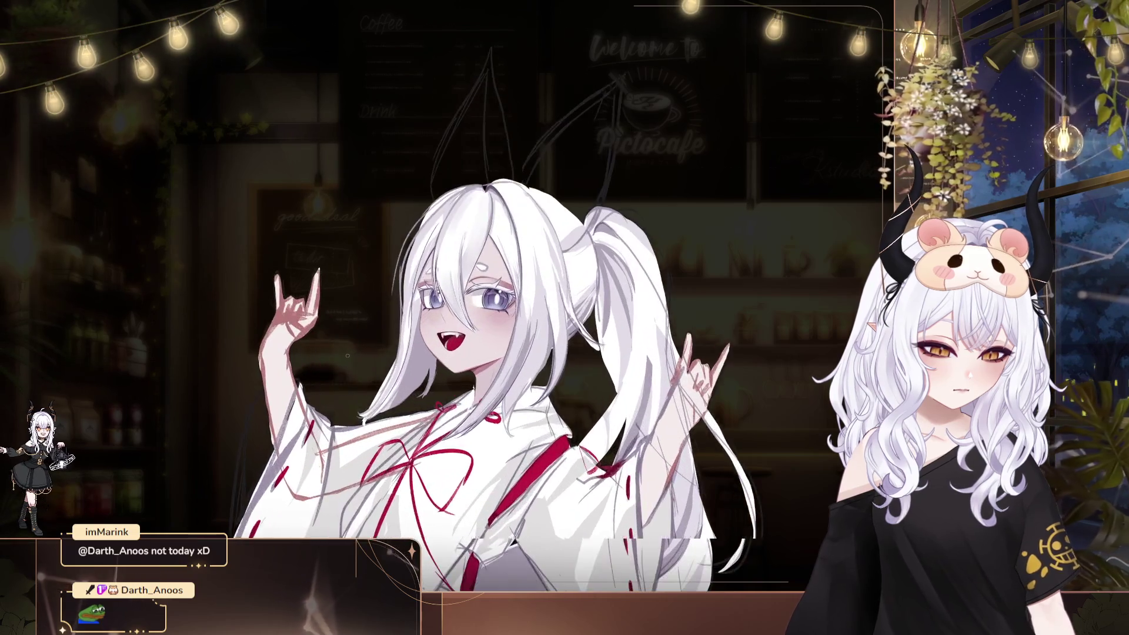
scroll(348, 355, up, 3)
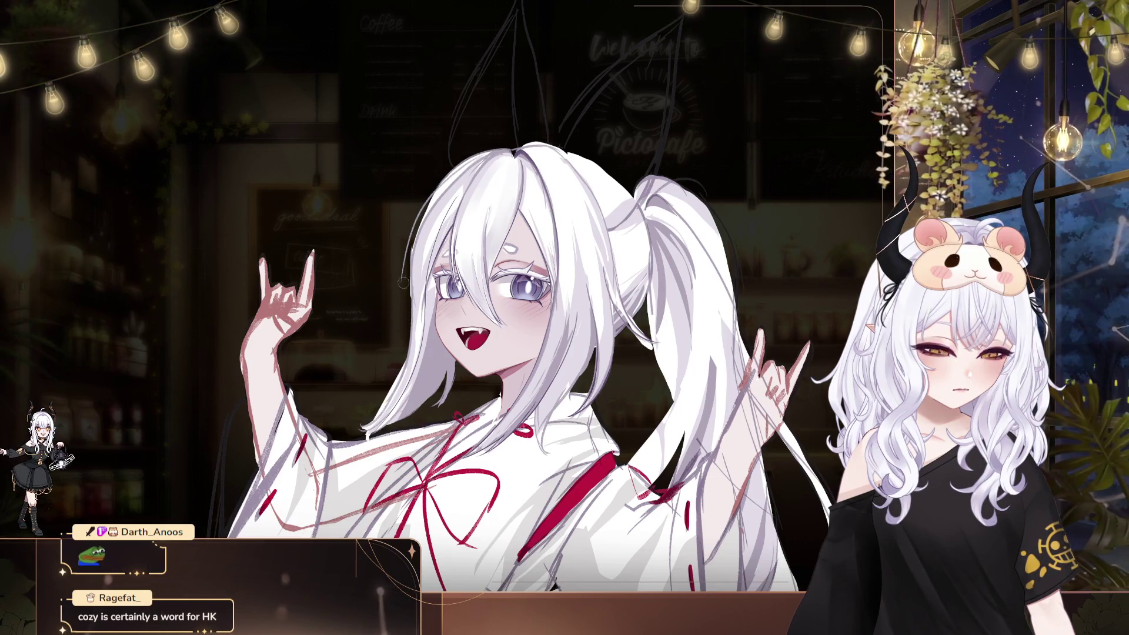
Pan past the ponytail and right hand, then centre and zoom in on the girl's head
mouse_move(723, 393)
mouse_down()
mouse_move(529, 407)
mouse_move(608, 393)
mouse_up()
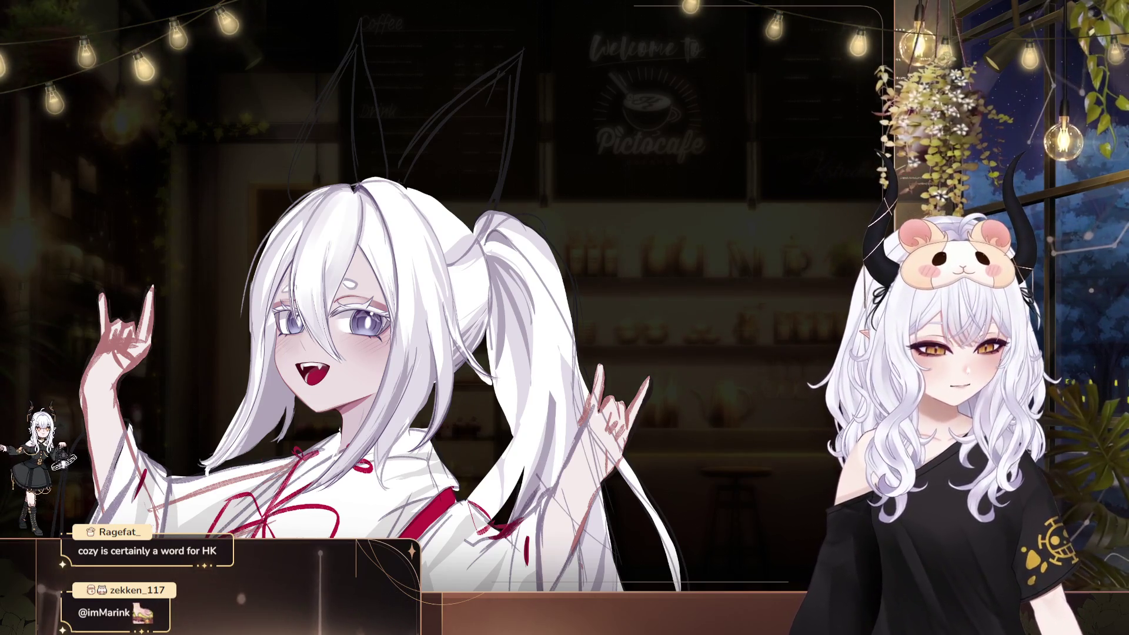
drag(564, 353, 667, 379)
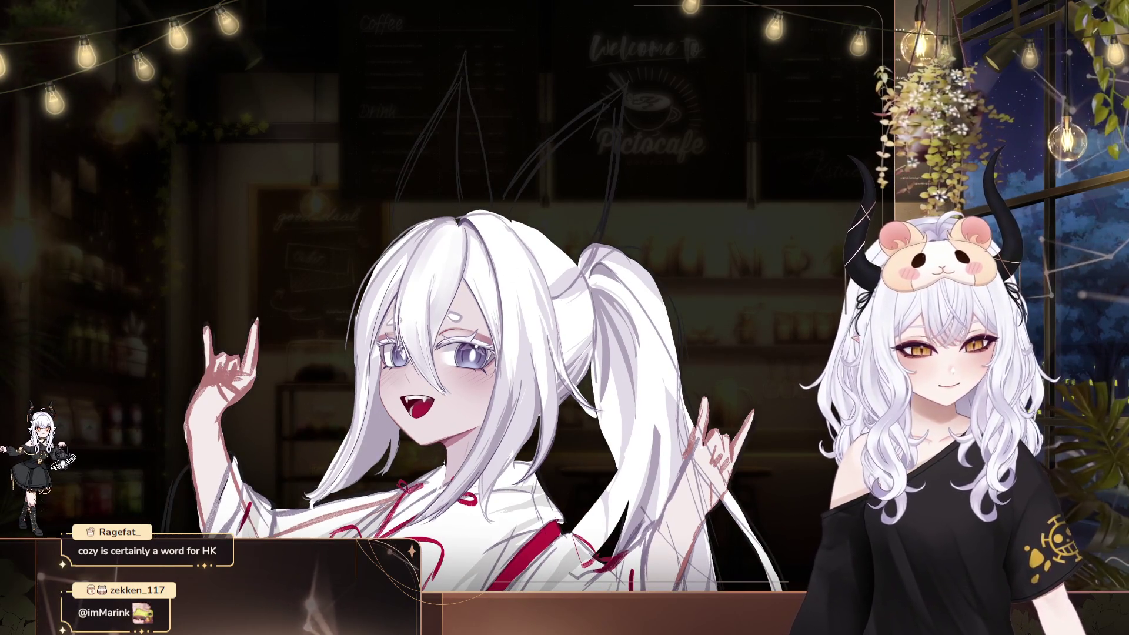
drag(478, 203, 472, 245)
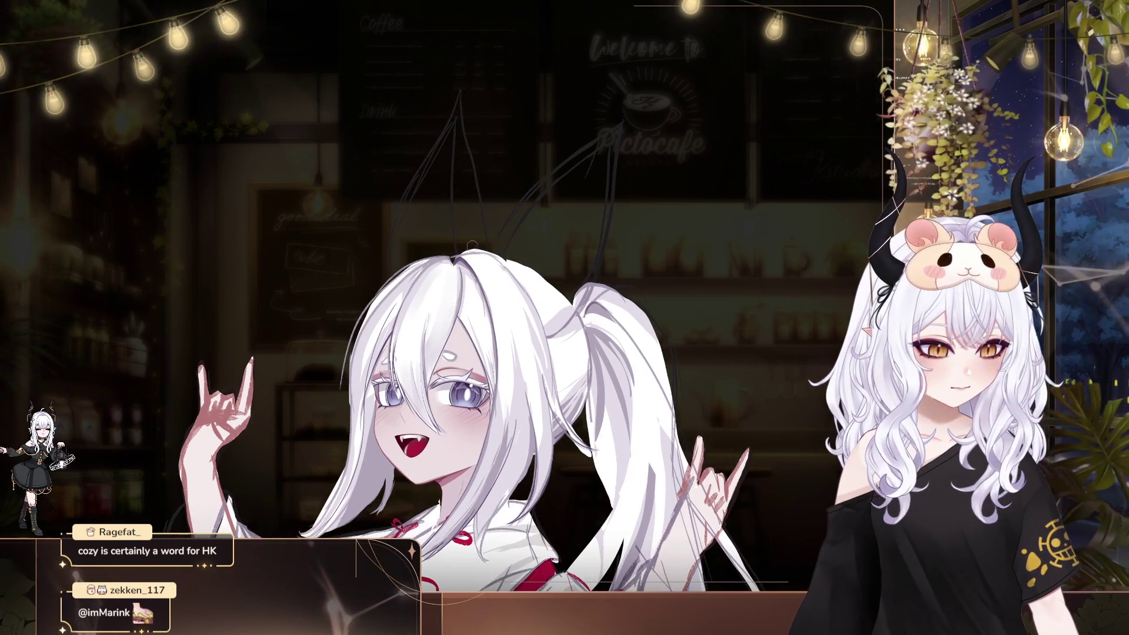
scroll(498, 246, up, 3)
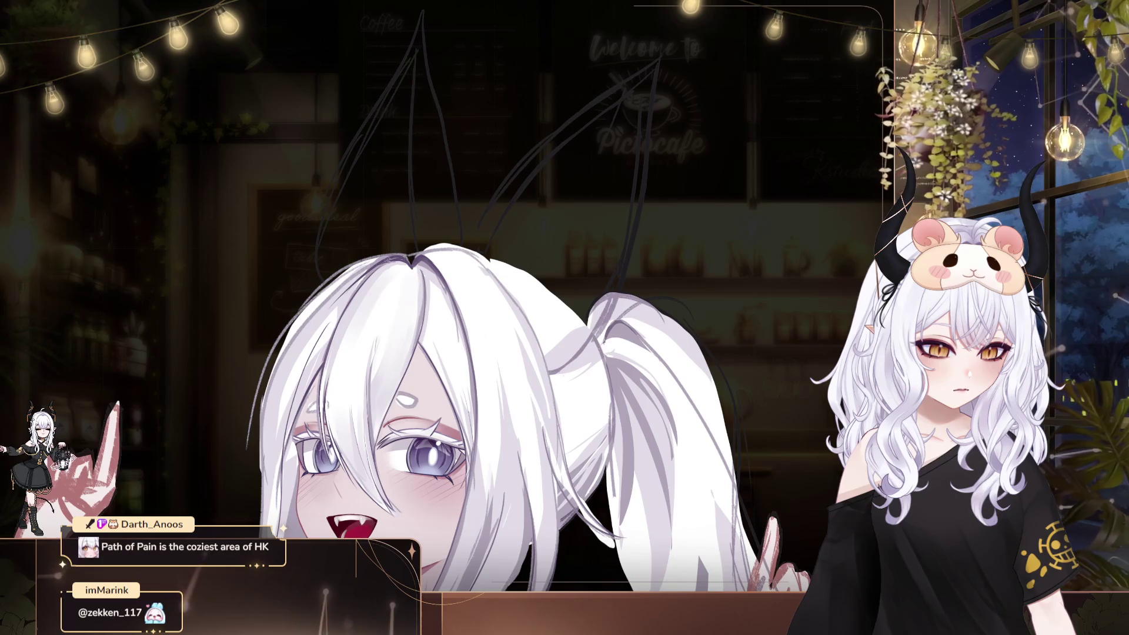
Undo a dark curved stroke drawn on the hair, then centre the view on the ponytail
drag(465, 276, 388, 305)
key(ctrl+z)
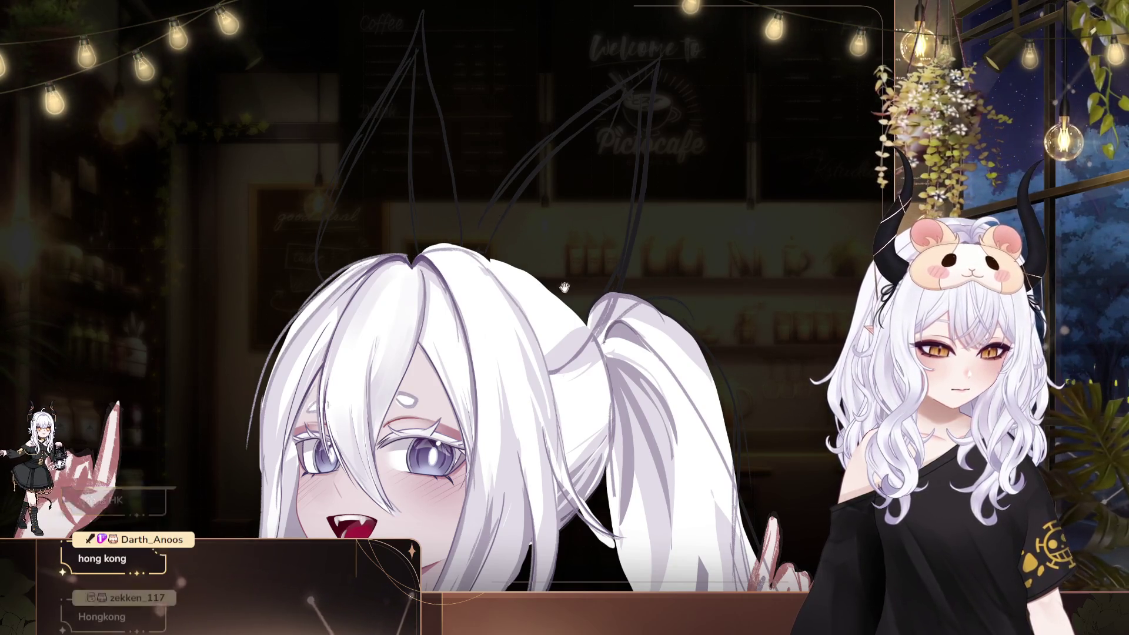
drag(498, 246, 211, 209)
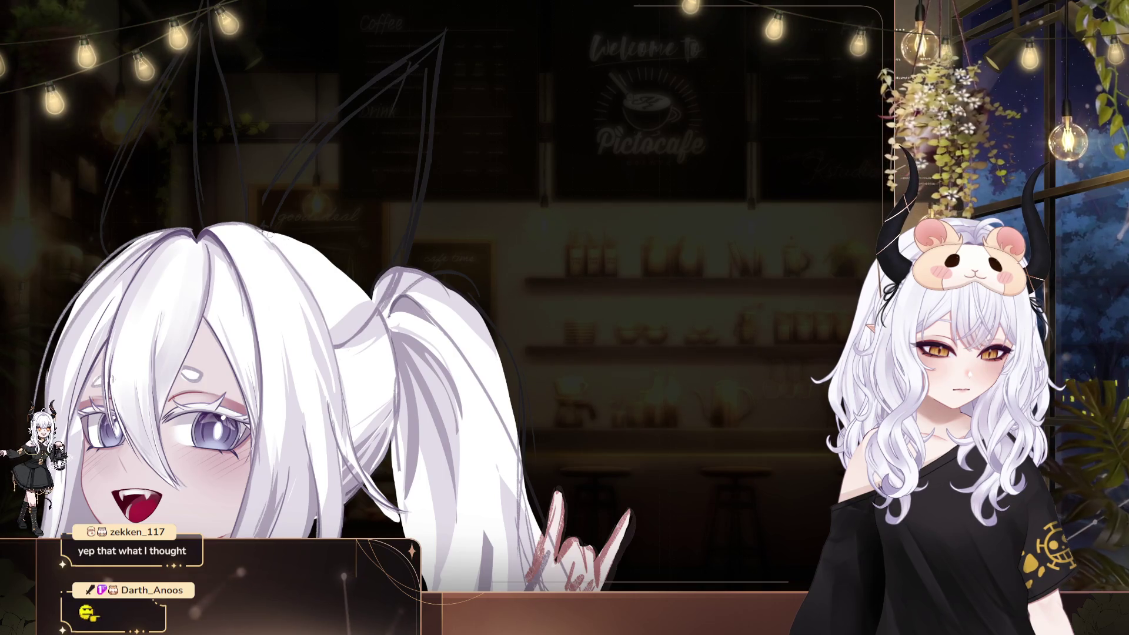
scroll(334, 251, down, 5)
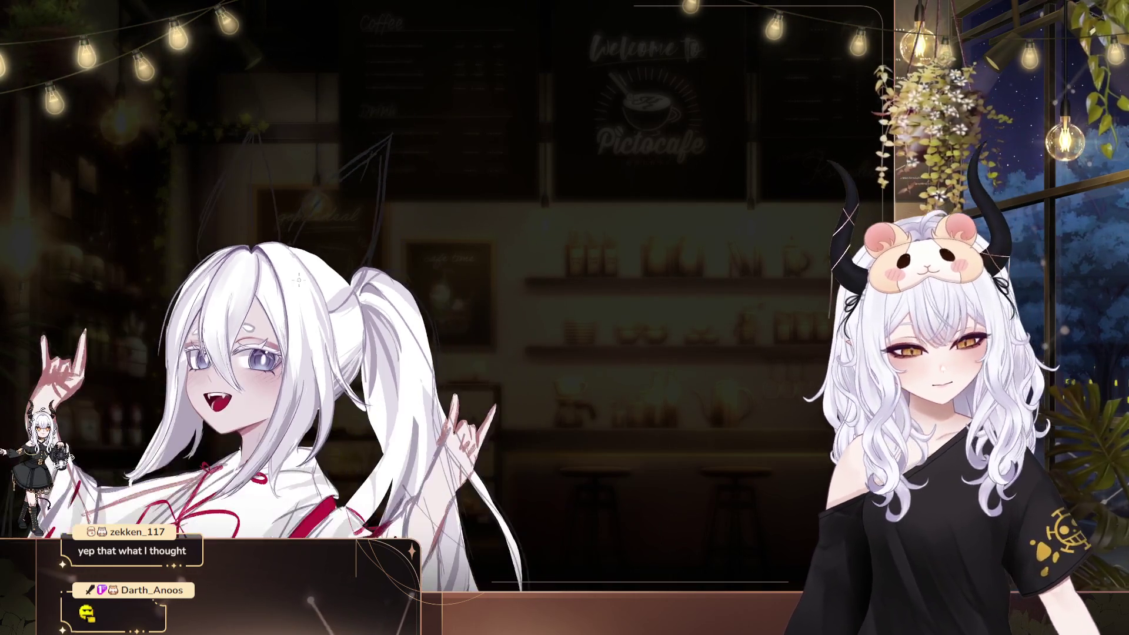
scroll(334, 251, down, 2)
scroll(265, 253, down, 1)
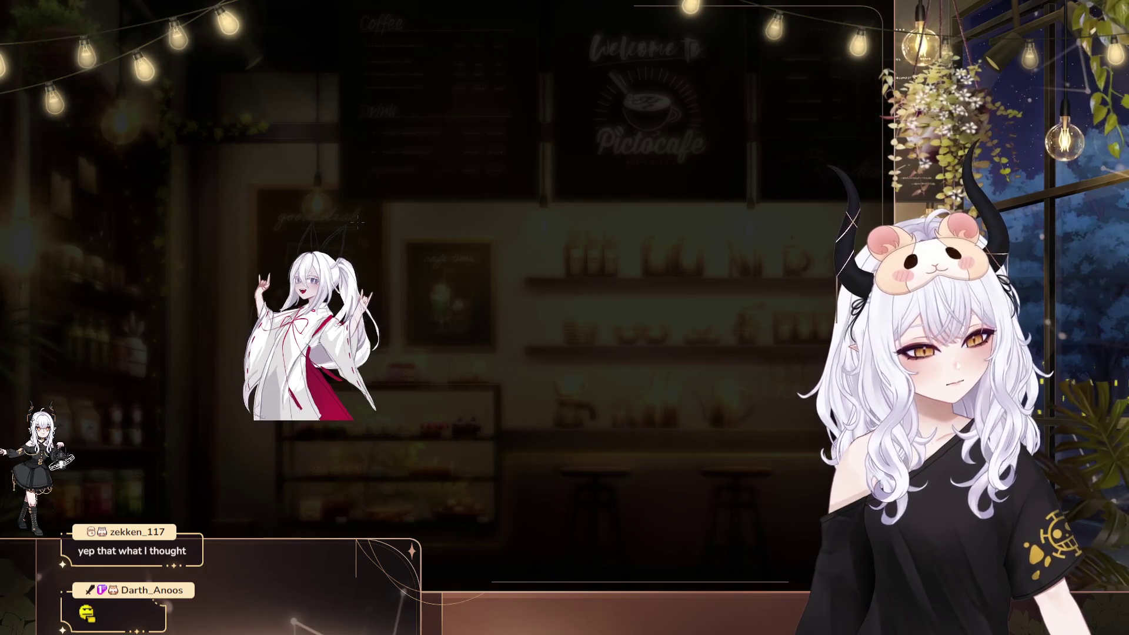
scroll(195, 254, up, 1)
scroll(196, 253, up, 1)
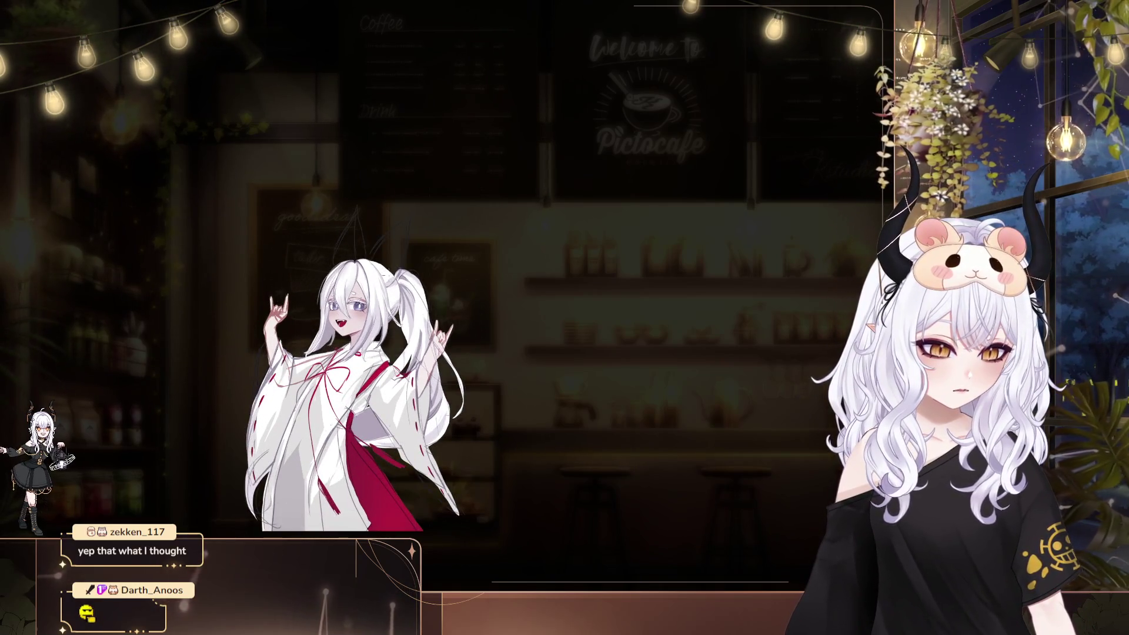
scroll(474, 319, up, 1)
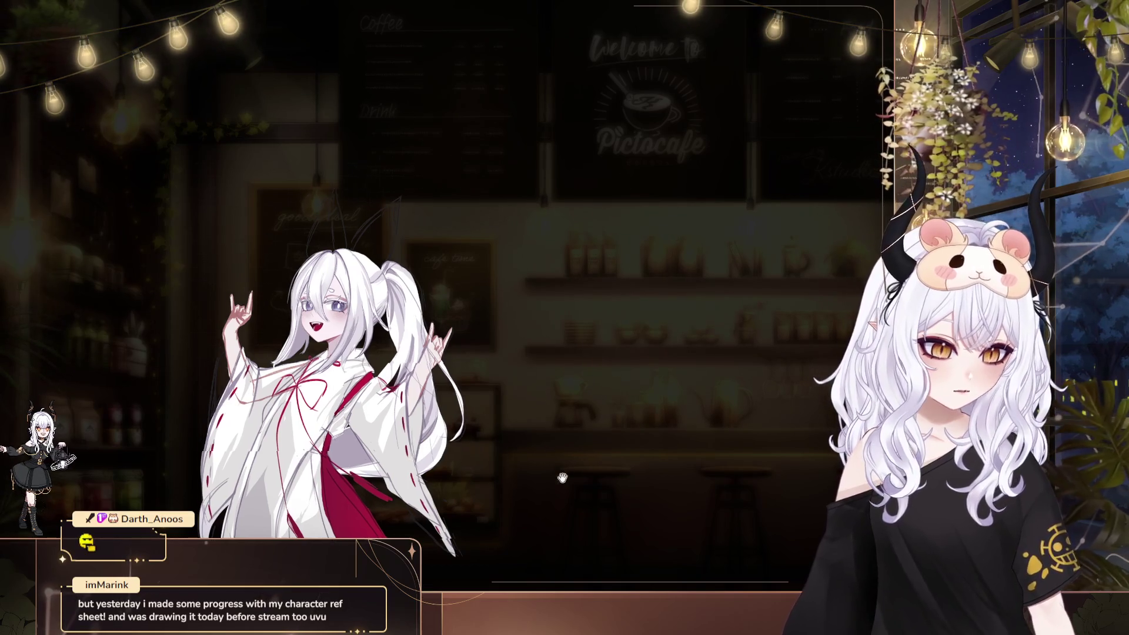
drag(536, 448, 626, 469)
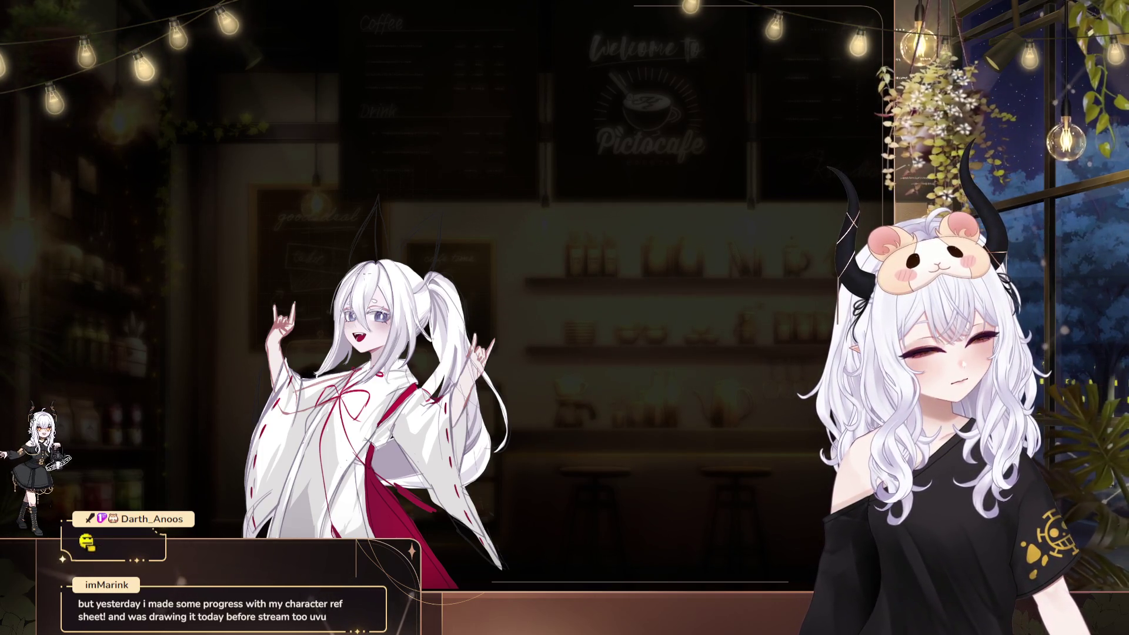
drag(486, 330, 496, 351)
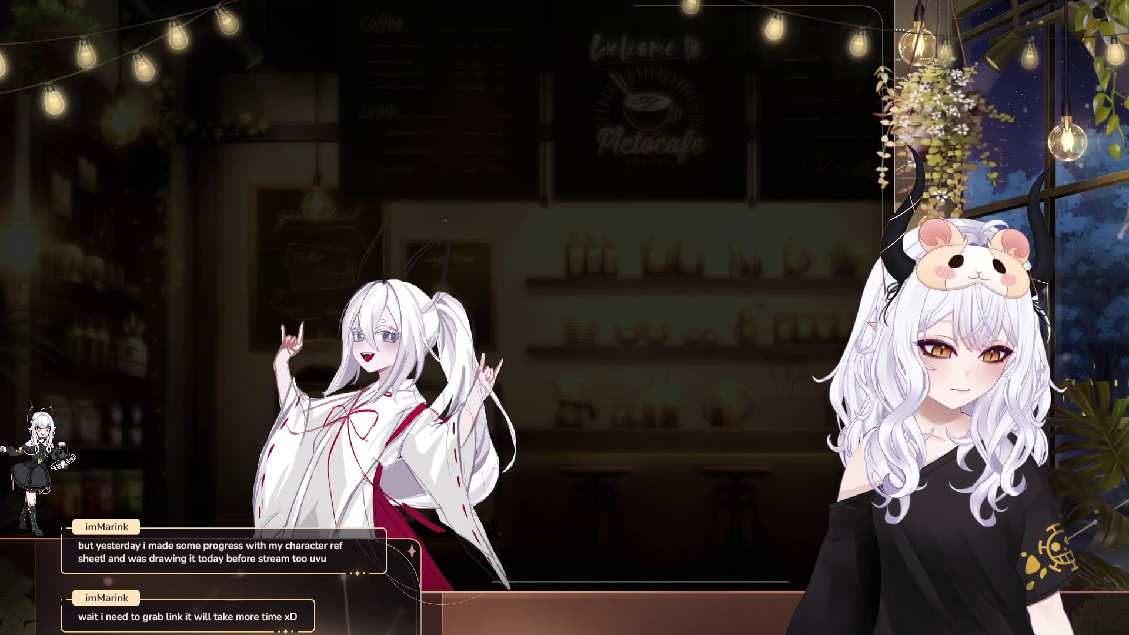
Zoom in and pan over the shrine maiden's face and ponytail
scroll(483, 259, up, 3)
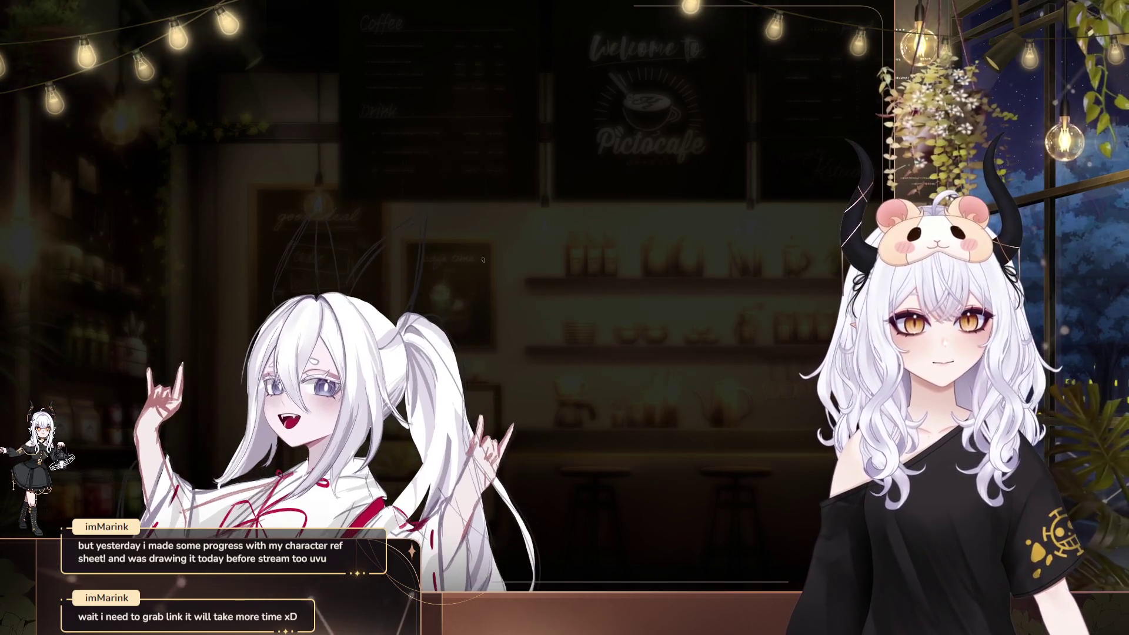
scroll(483, 259, down, 2)
scroll(357, 331, up, 3)
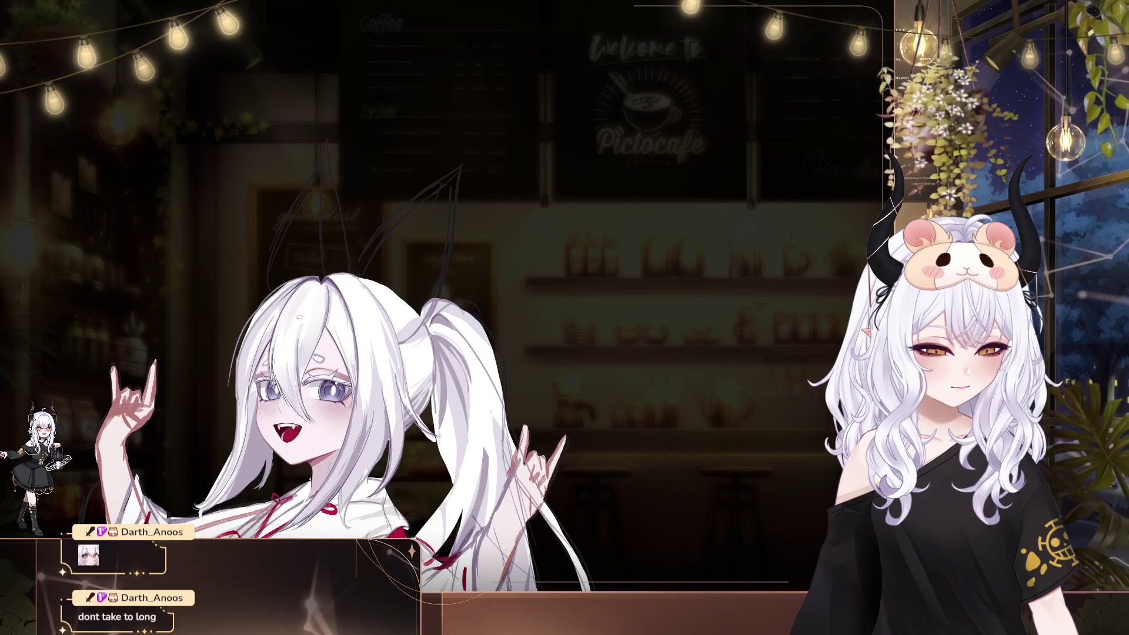
drag(480, 196, 403, 163)
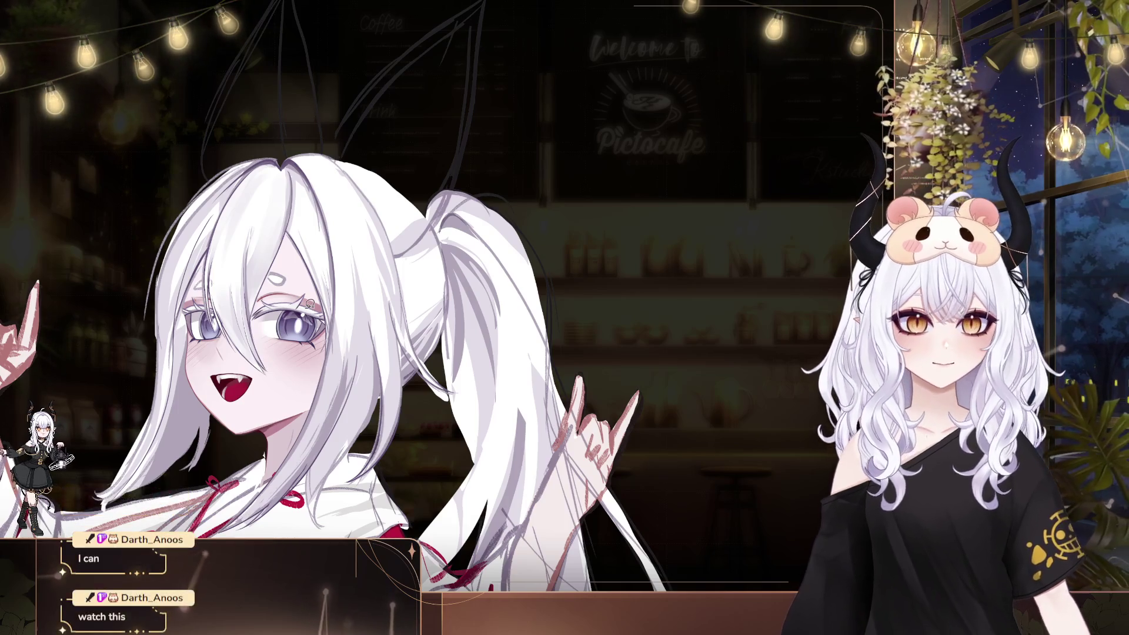
scroll(329, 294, up, 2)
scroll(329, 294, up, 2)
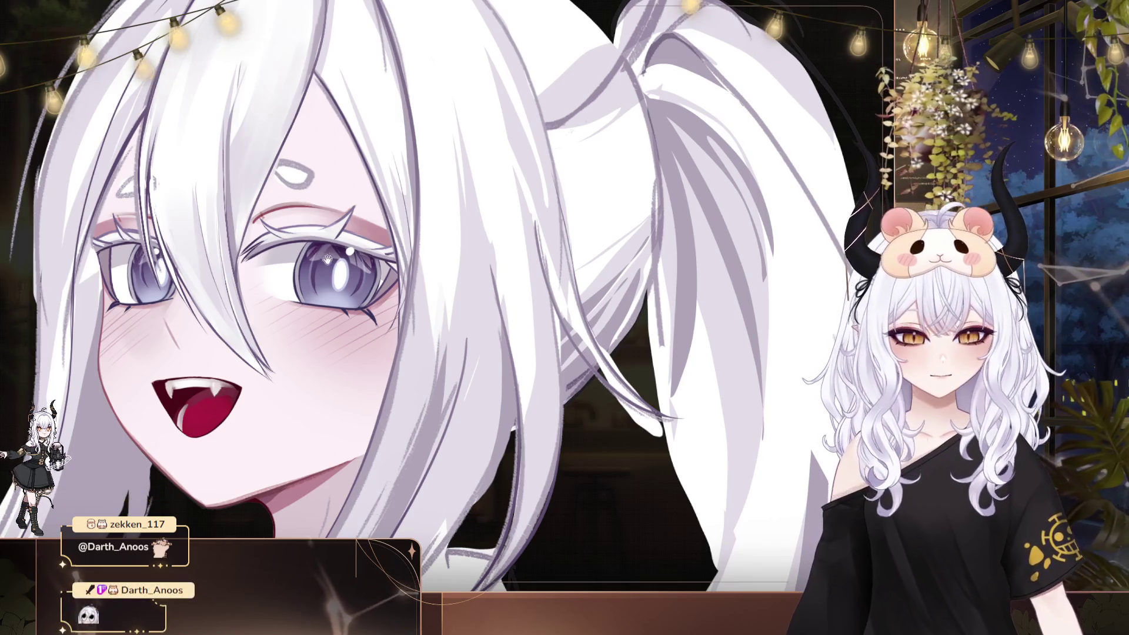
drag(446, 318, 396, 265)
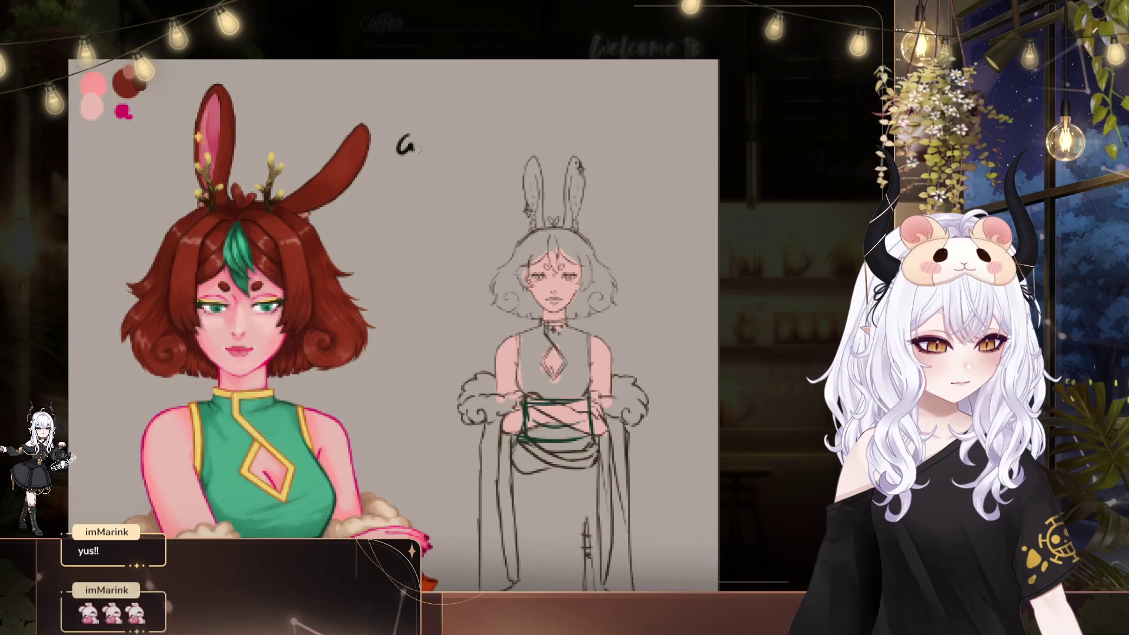
Hand-letter the artist's handle, starting with an @ sign, above the bunny-girl sketch
drag(408, 143, 418, 148)
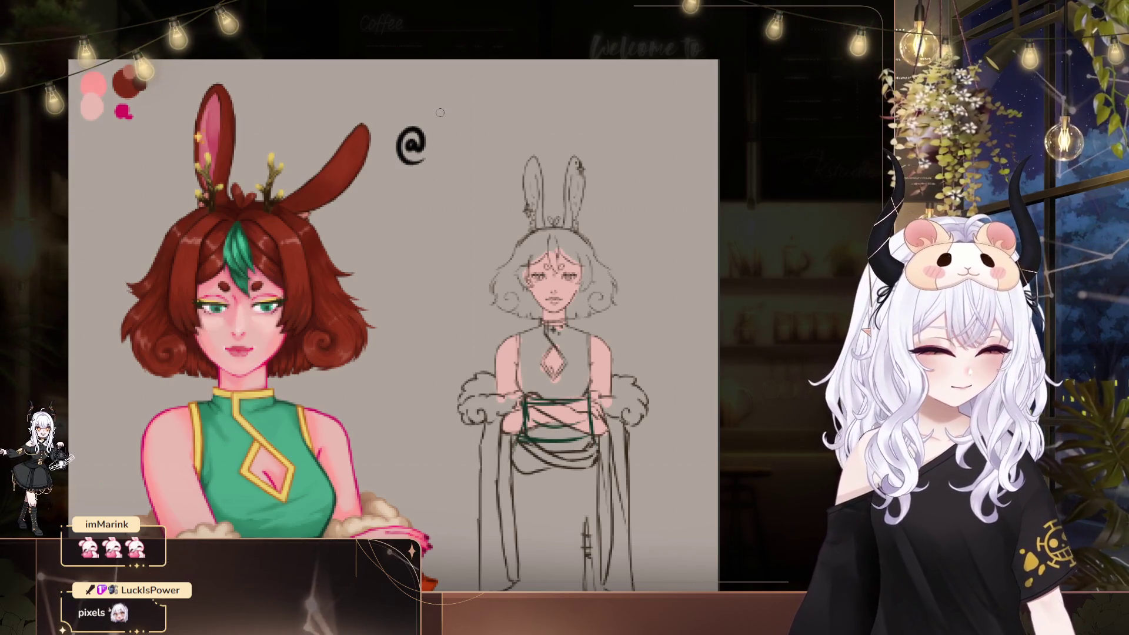
mouse_move(435, 134)
mouse_down()
mouse_move(435, 158)
mouse_move(464, 158)
mouse_up()
drag(498, 107, 447, 146)
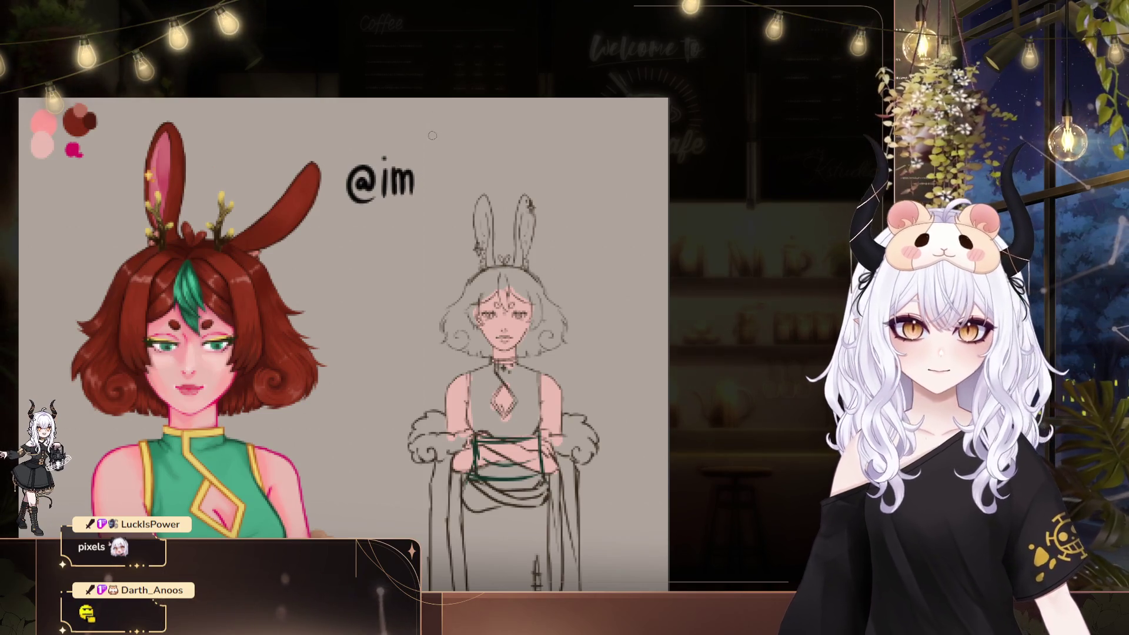
mouse_move(421, 150)
mouse_down()
mouse_move(422, 187)
mouse_move(439, 150)
mouse_up()
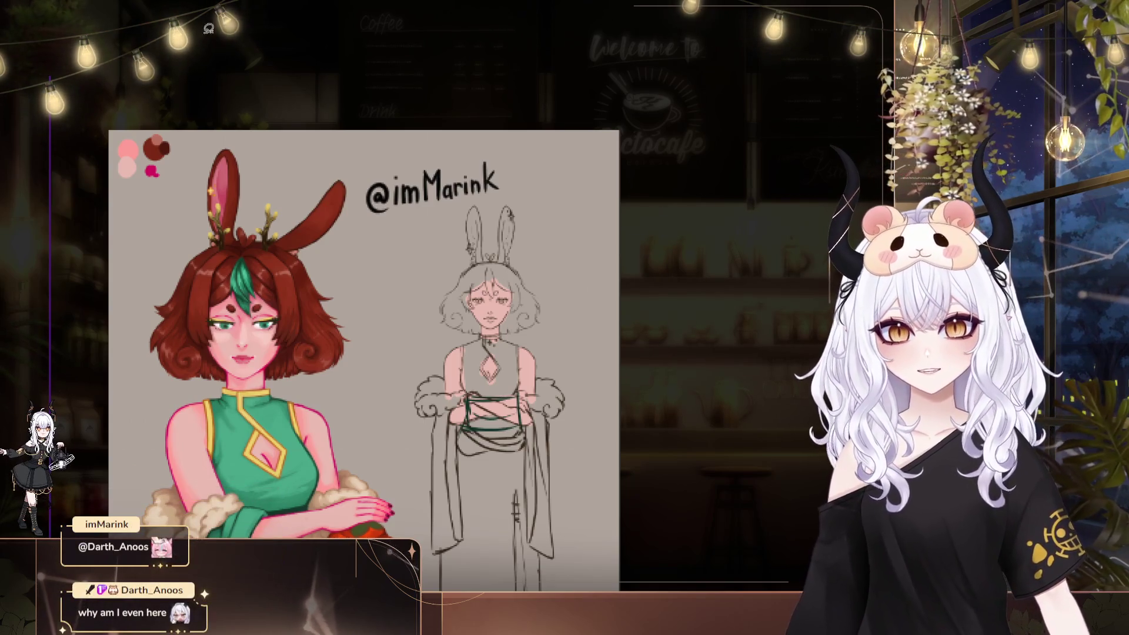
Lasso-select the @ sign and transform it with Ctrl+T to adjust it
mouse_move(392, 176)
mouse_down()
mouse_move(390, 229)
mouse_move(377, 194)
mouse_move(388, 221)
mouse_up()
key(ctrl+t)
key(Return)
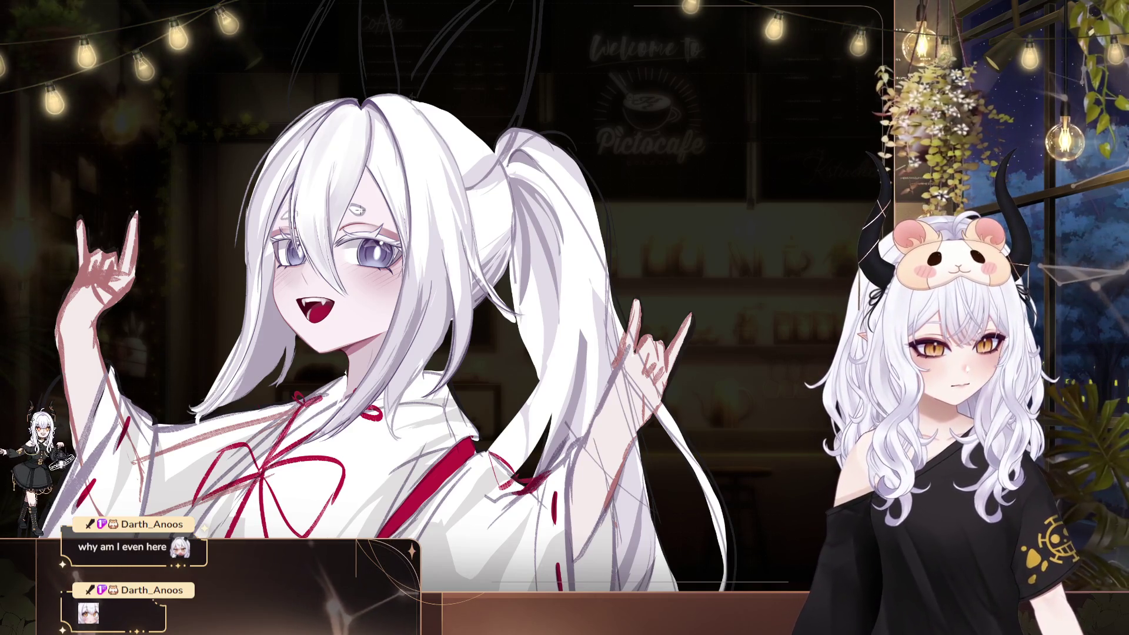
key(ctrl+z)
key(ctrl+y)
key(ctrl+z)
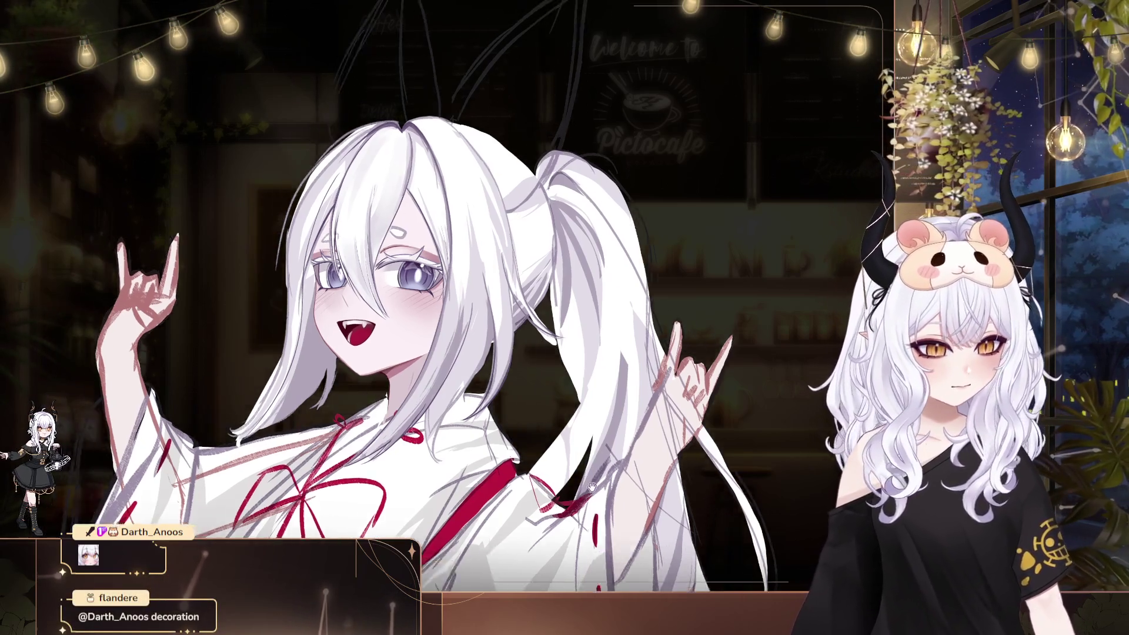
drag(508, 461, 382, 470)
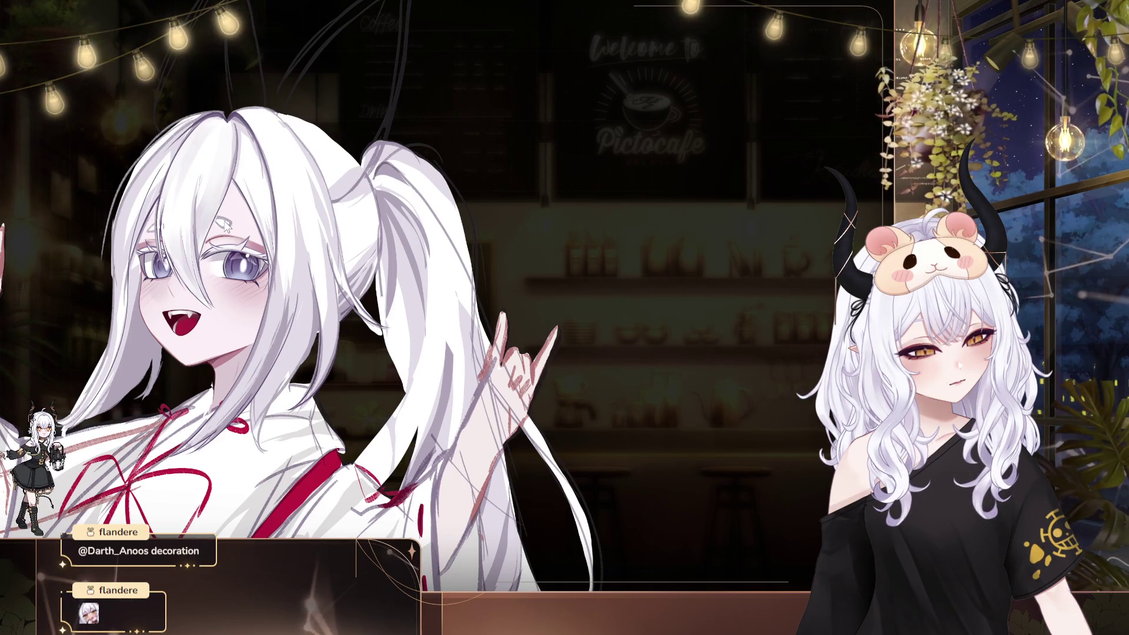
drag(386, 346, 548, 458)
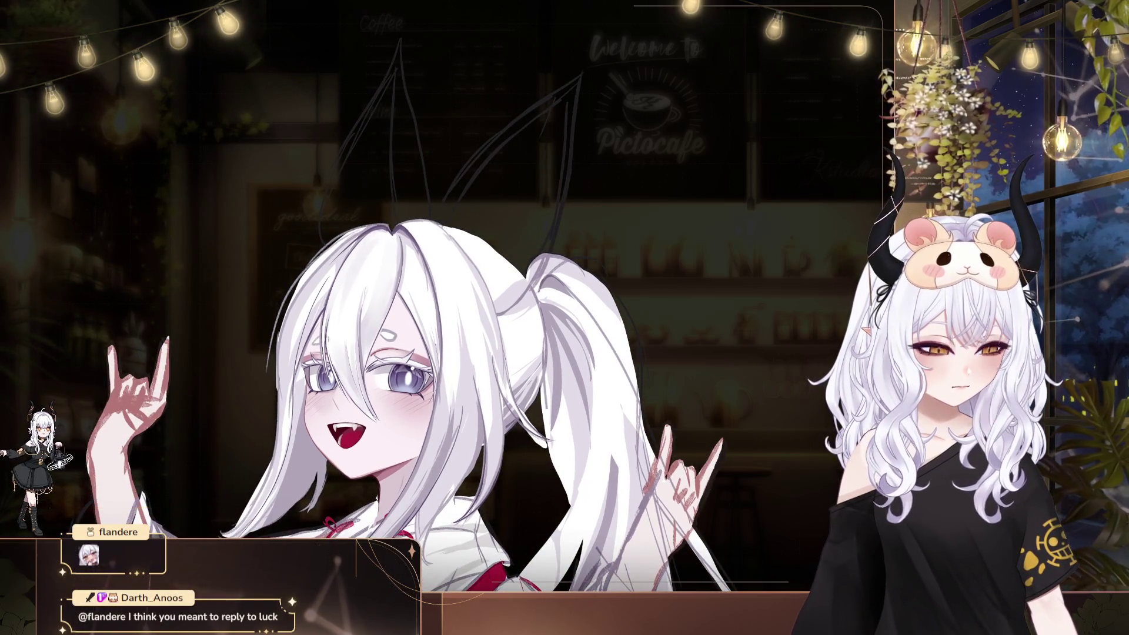
Pan around the drawing while refining the shrine maiden's hair and face details
drag(464, 313, 335, 289)
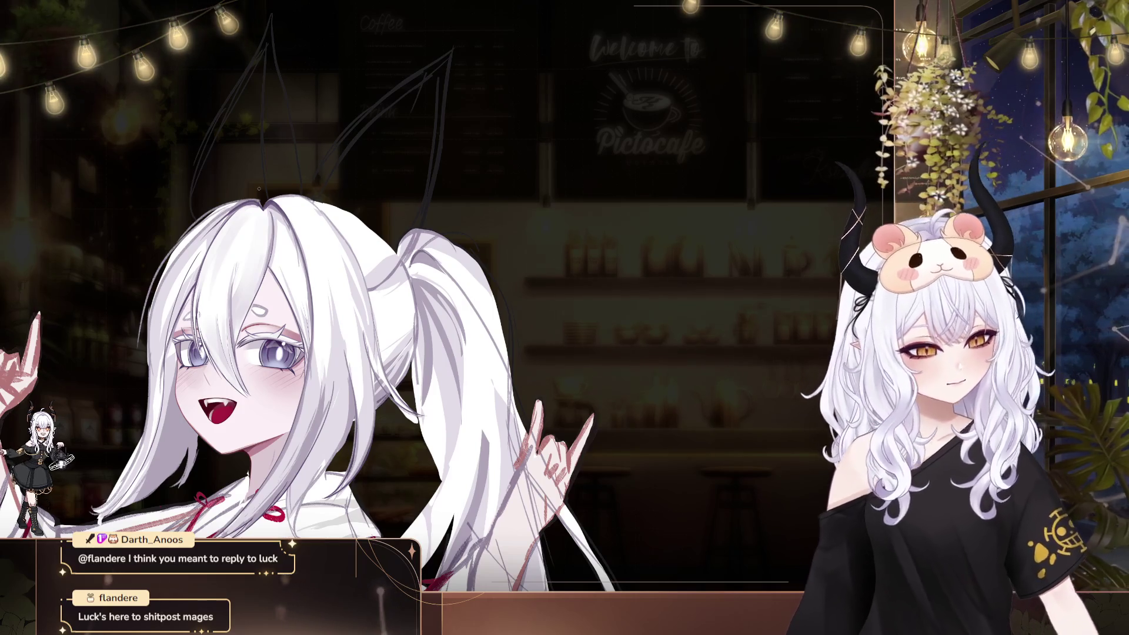
drag(258, 188, 335, 170)
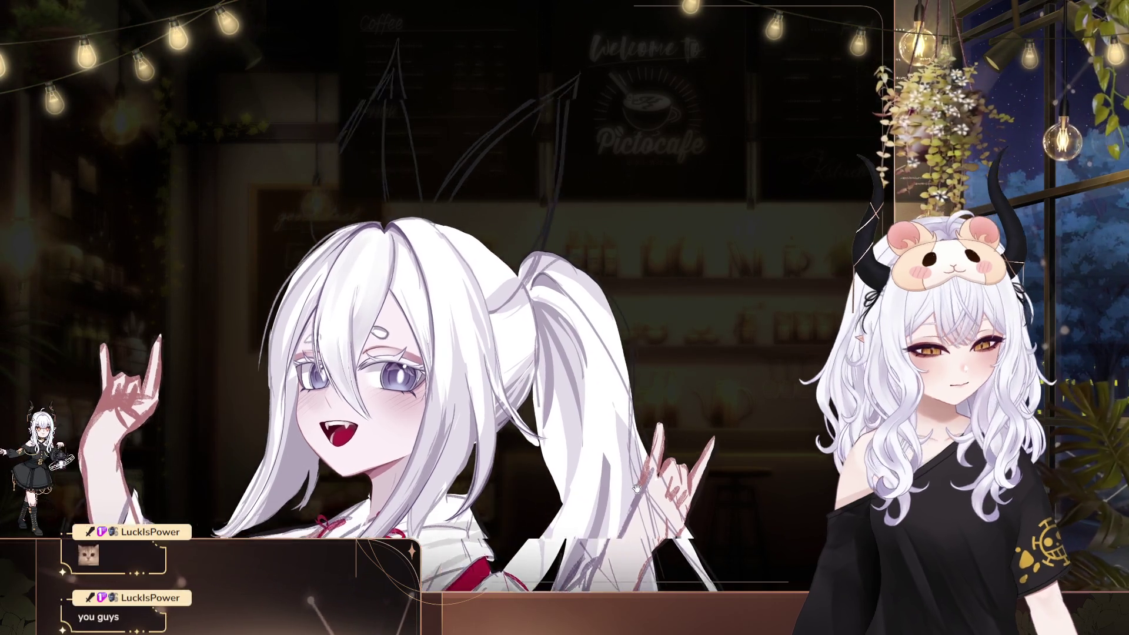
drag(502, 404, 661, 451)
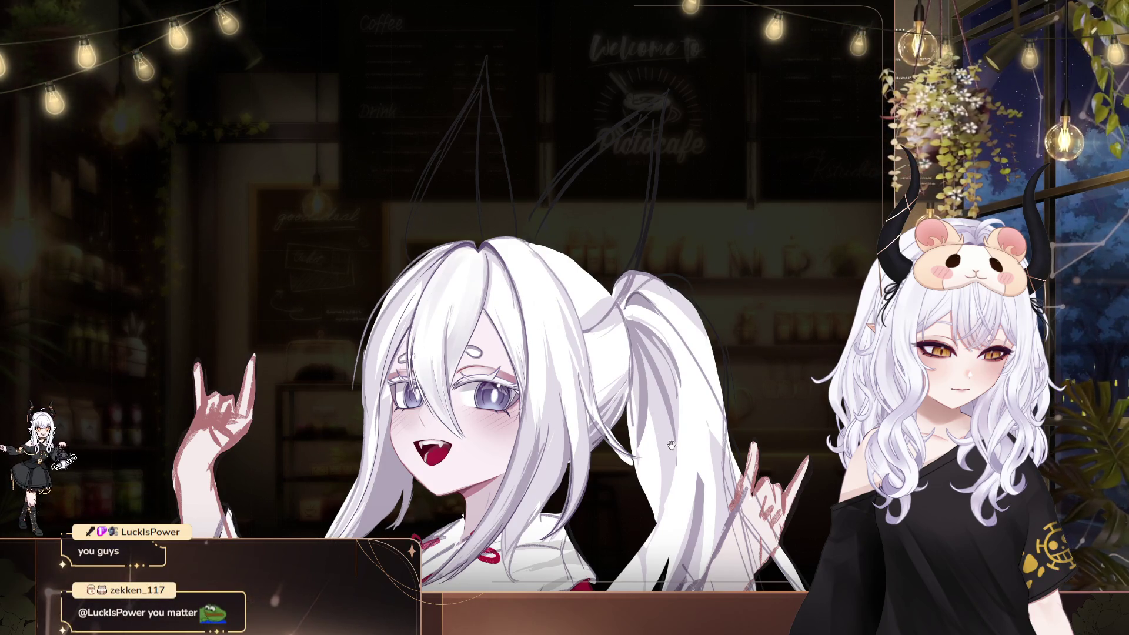
drag(671, 445, 595, 430)
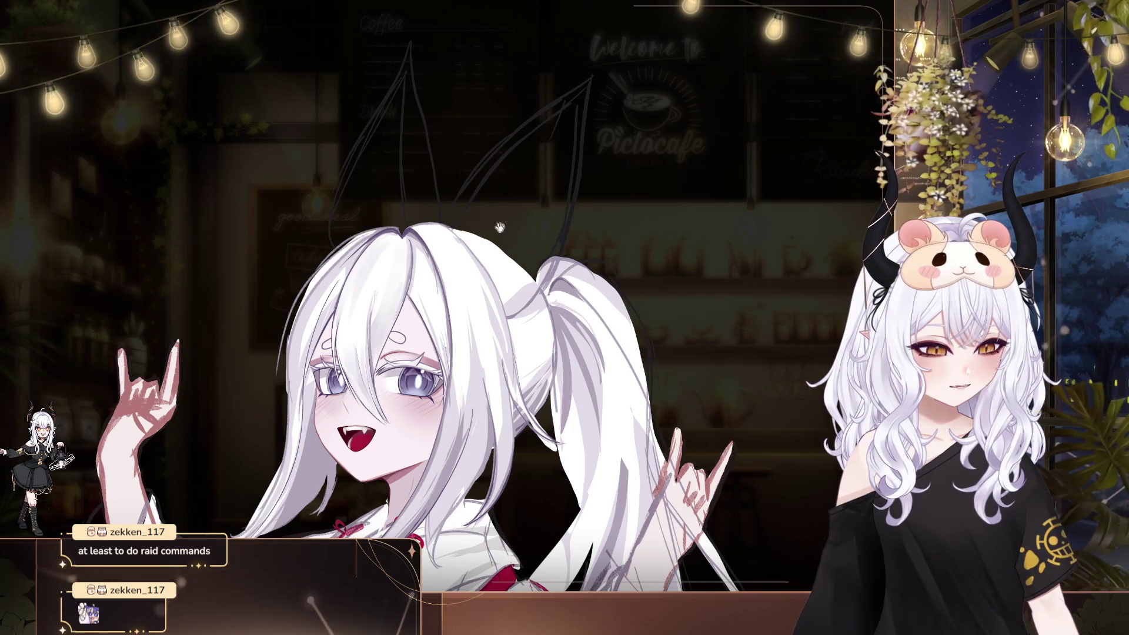
Centre the right hand and ponytail, zoom out to check the whole figure, then zoom back in
drag(499, 228, 412, 183)
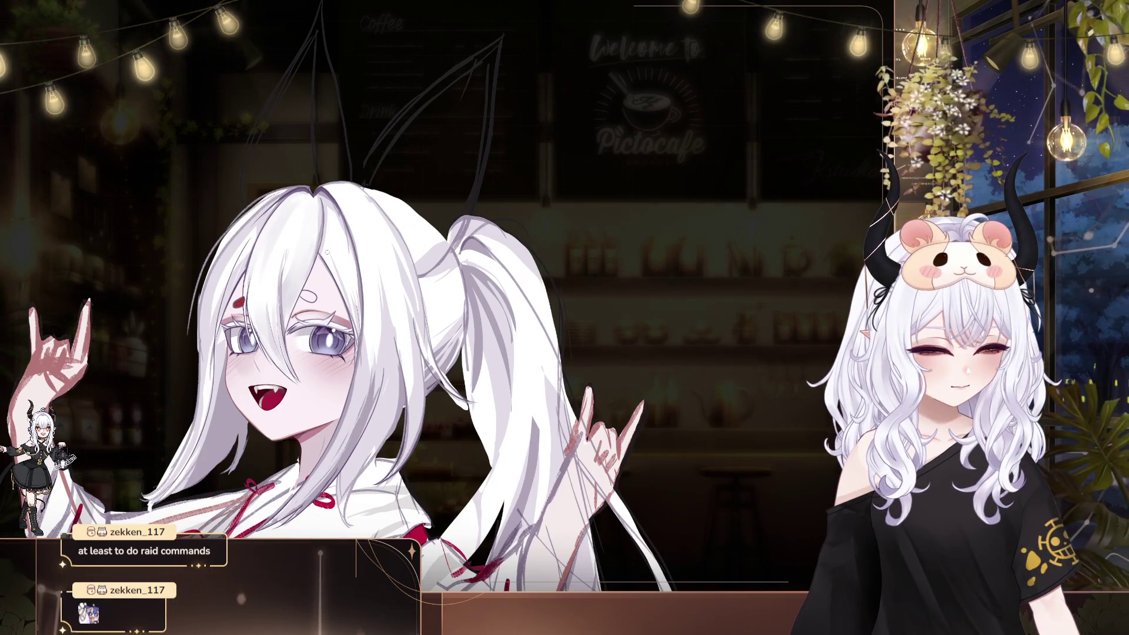
drag(411, 294, 338, 285)
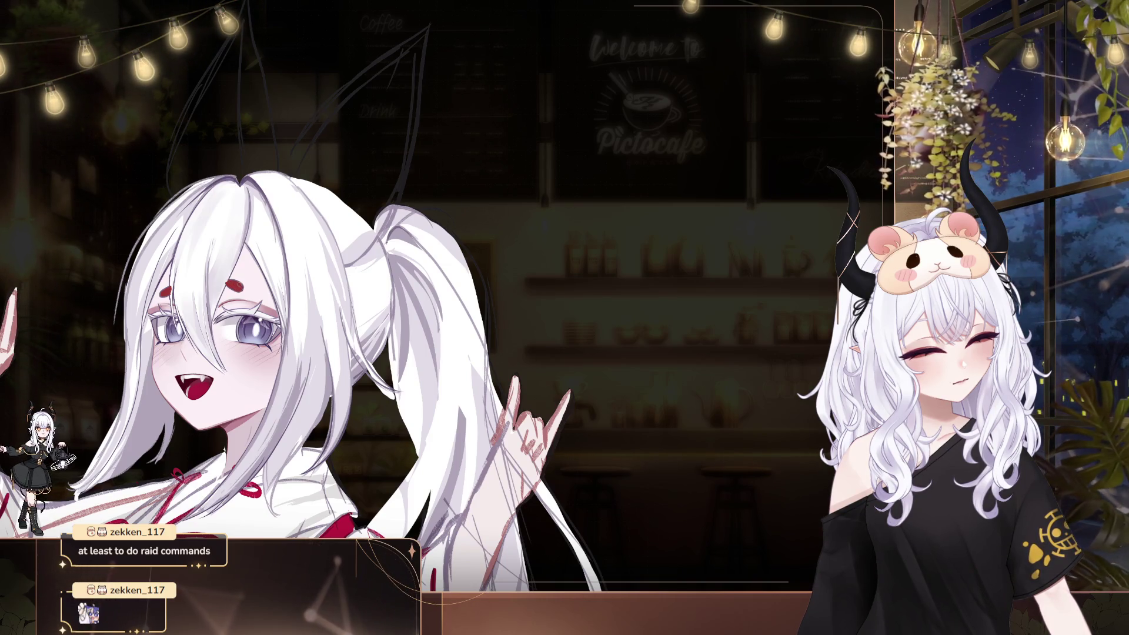
drag(252, 248, 332, 299)
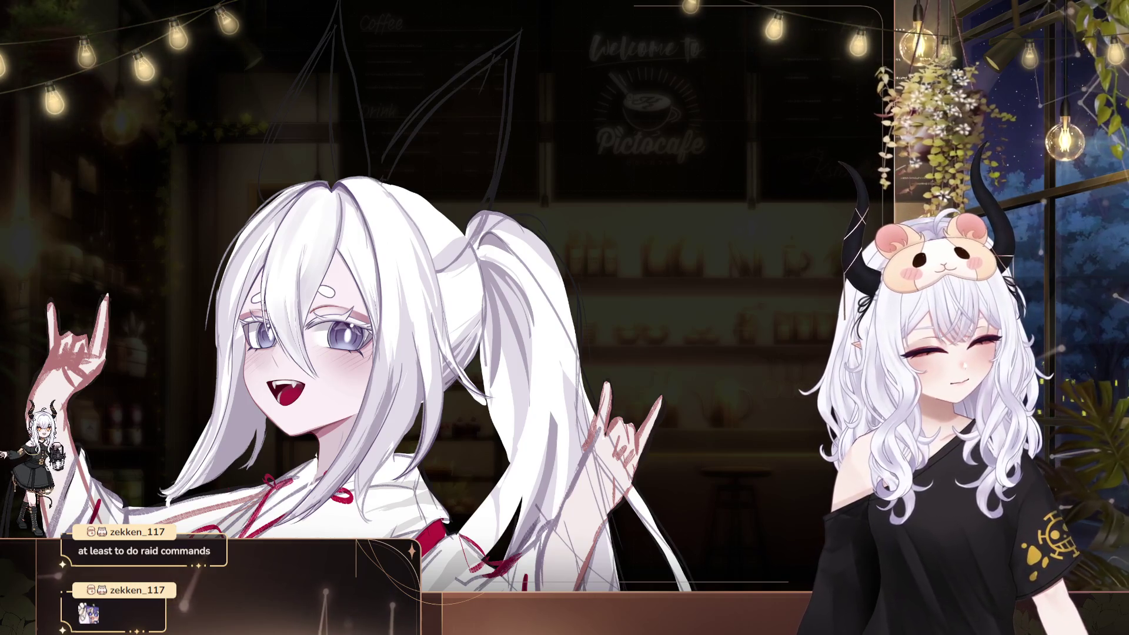
key(ctrl+minus)
key(ctrl+minus)
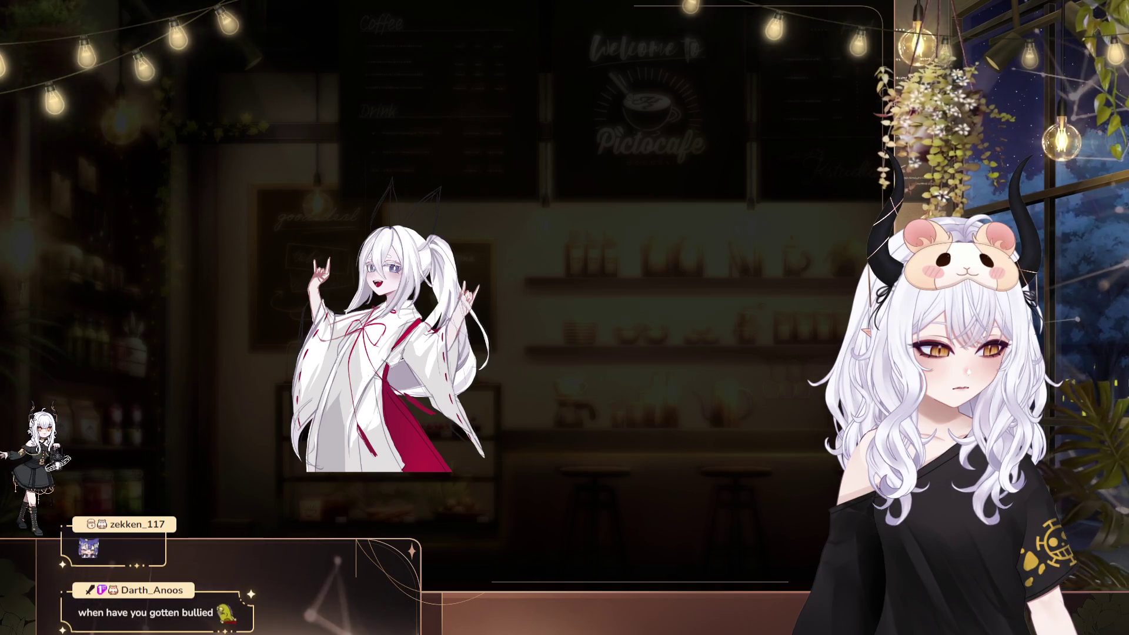
key(ctrl+plus)
key(ctrl+plus)
key(ctrl+plus)
key(ctrl+plus)
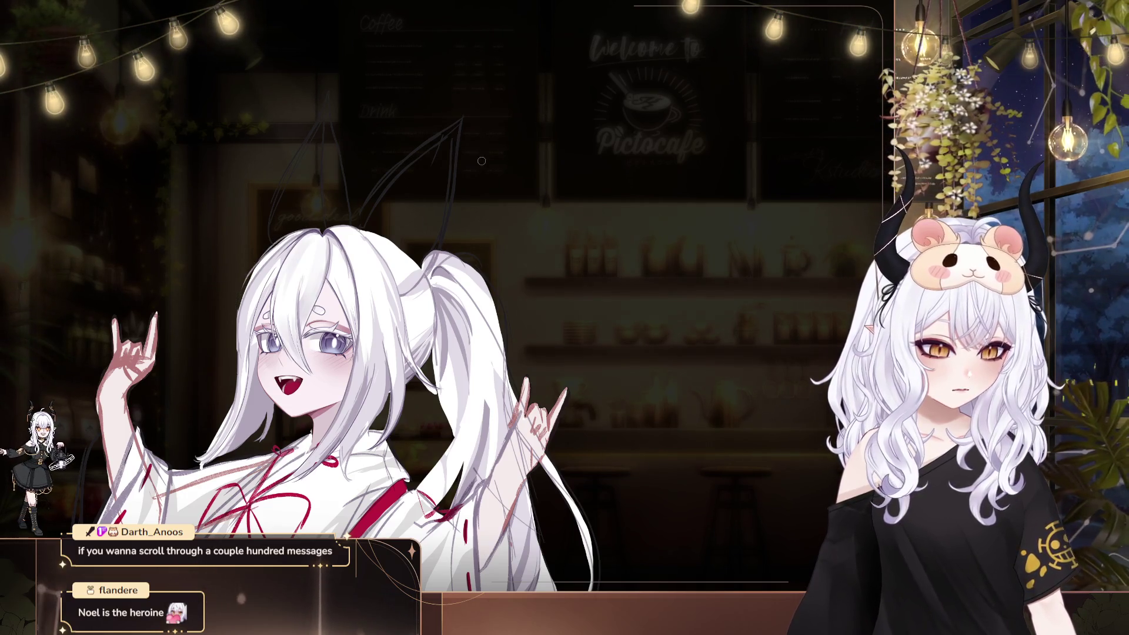
Mirror the canvas view with H to check the face and hair proportions
key(h)
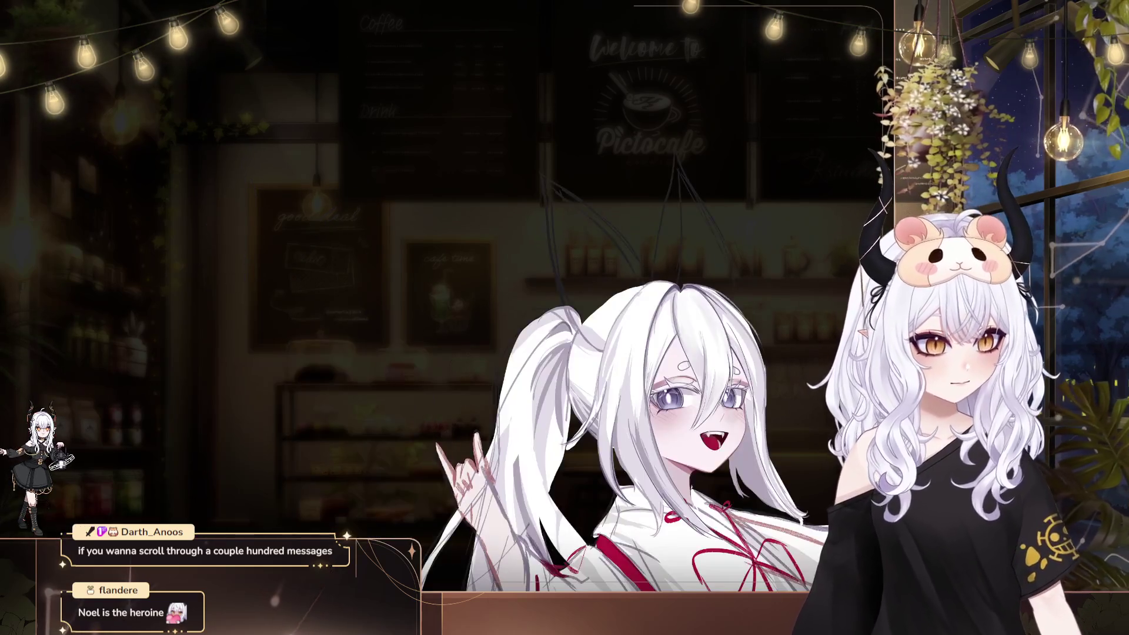
key(h)
key(h)
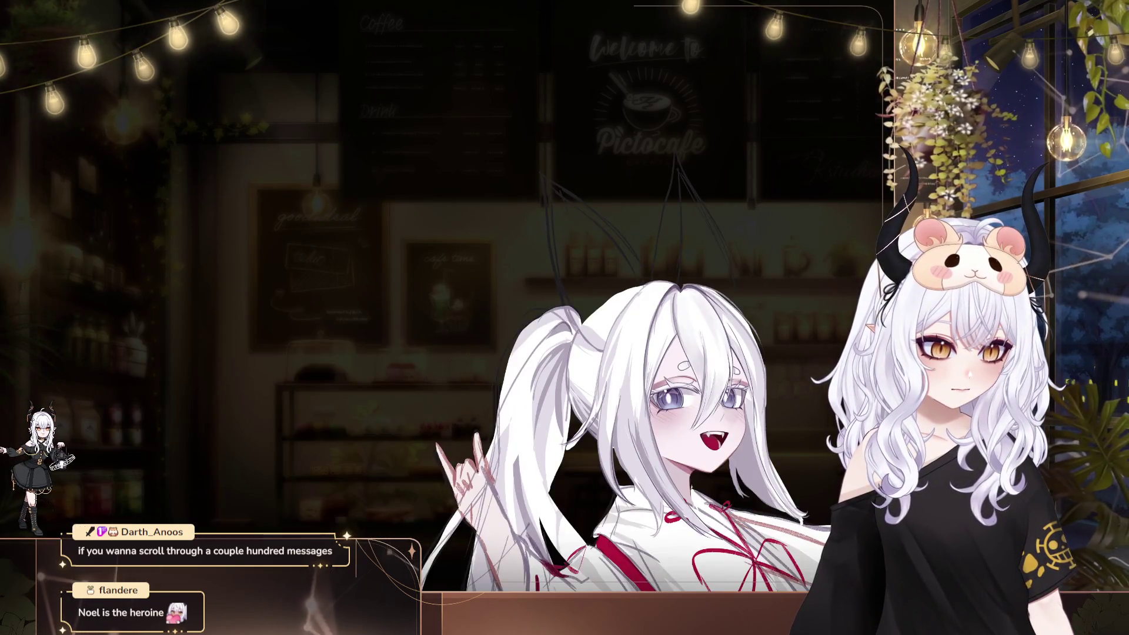
drag(664, 400, 541, 400)
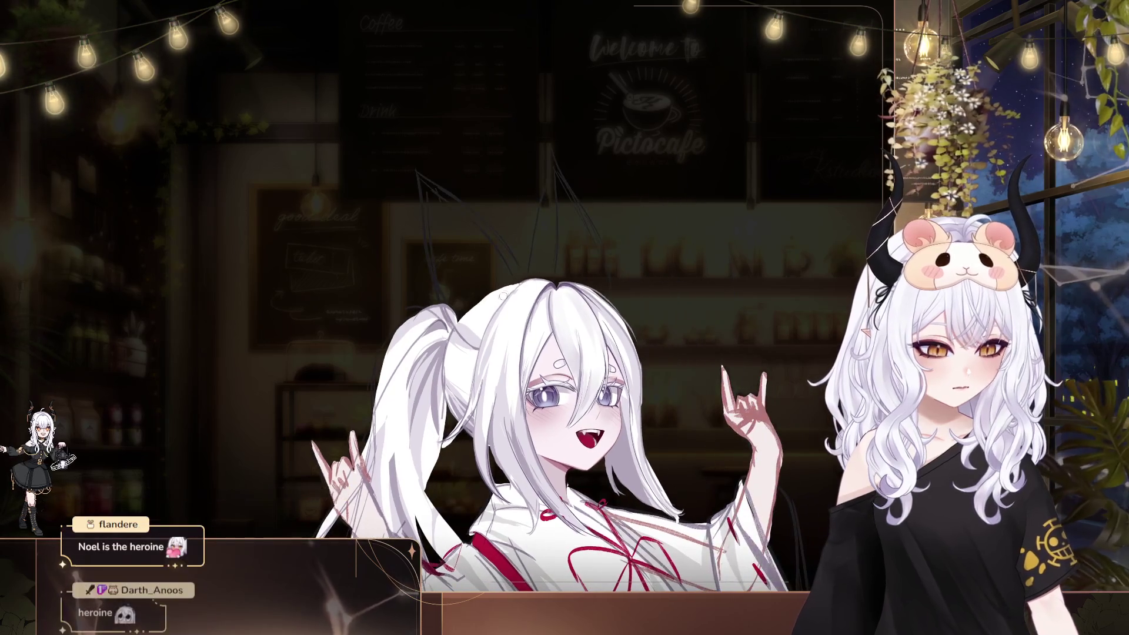
drag(502, 295, 318, 161)
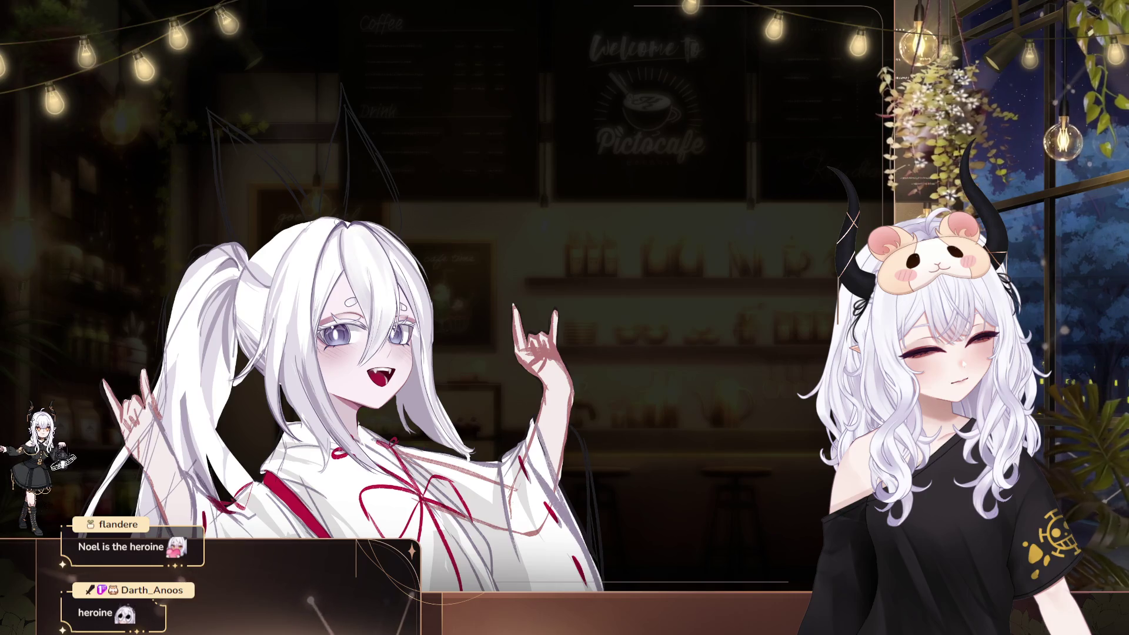
drag(574, 425, 597, 443)
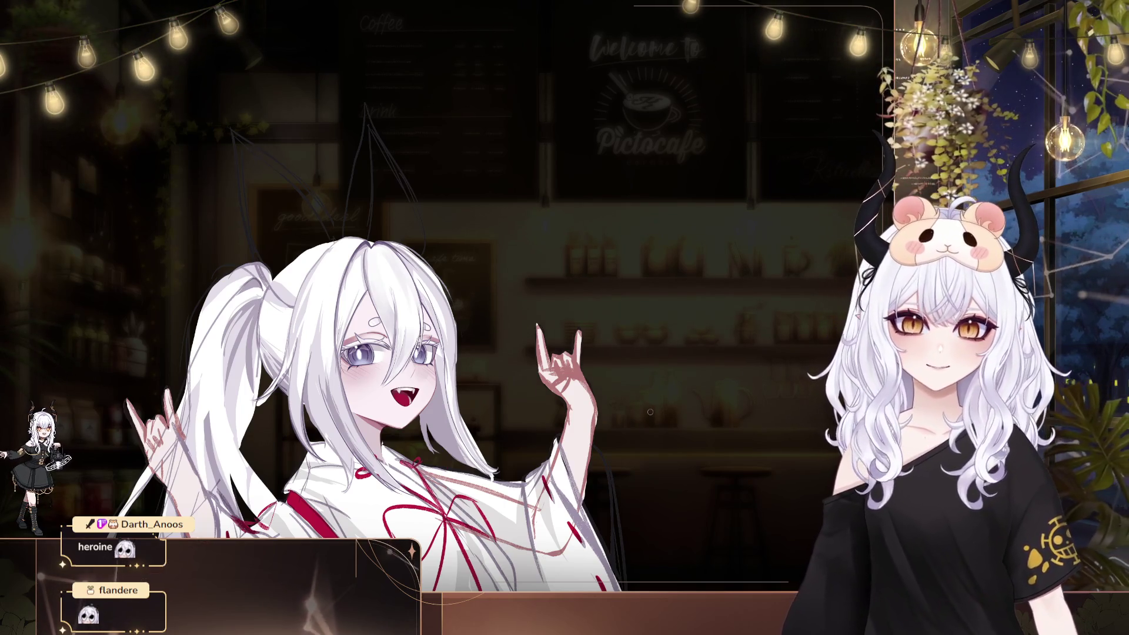
key(h)
mouse_move(650, 411)
mouse_down()
mouse_move(539, 359)
mouse_move(642, 374)
mouse_up()
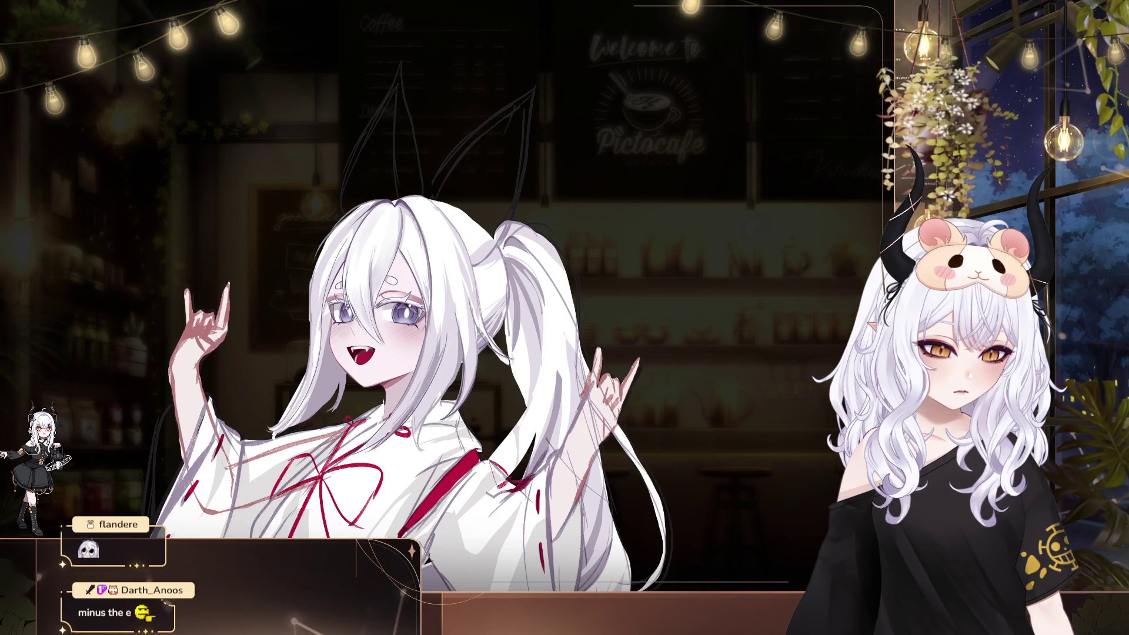
drag(536, 291, 594, 293)
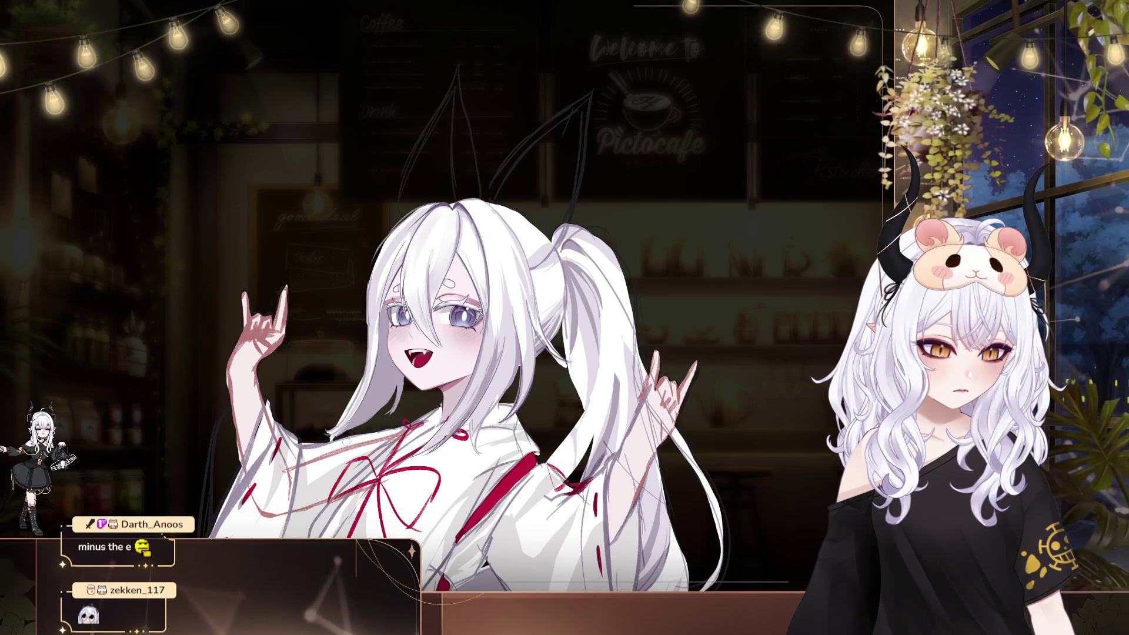
Pan across the long white hair strands, then zoom in closely on the face
drag(561, 399, 512, 382)
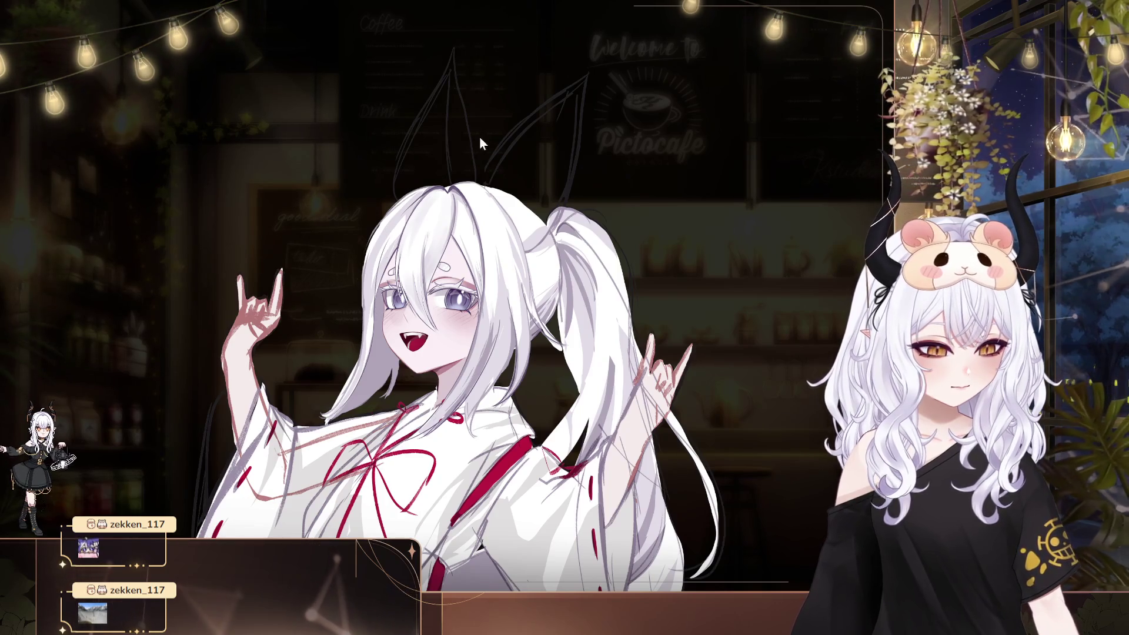
drag(536, 97, 500, 97)
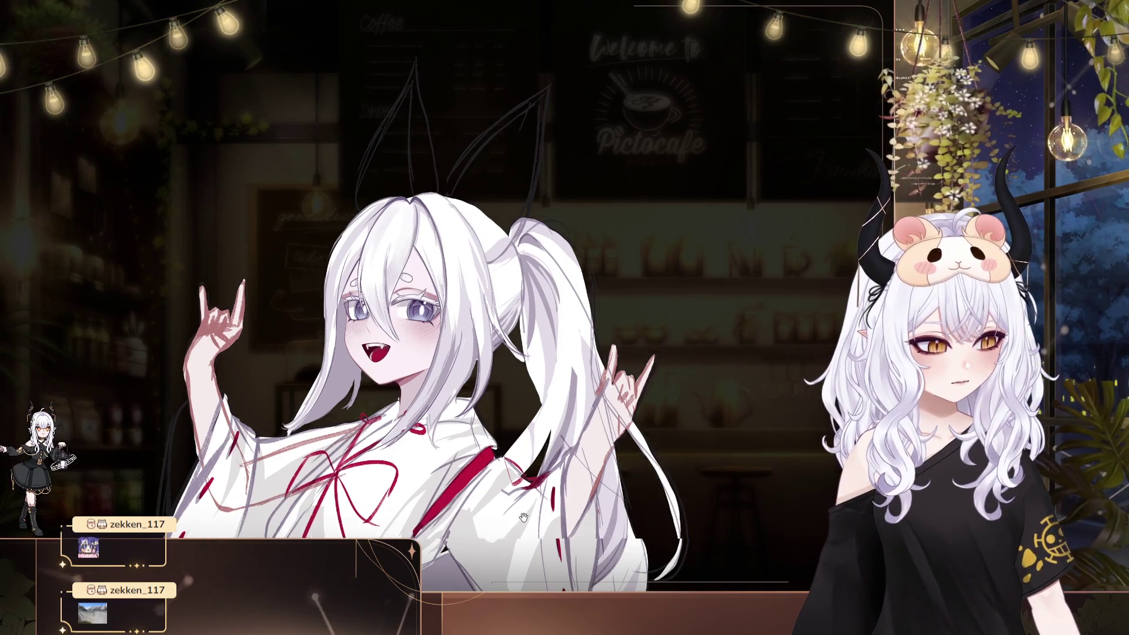
scroll(438, 252, up, 2)
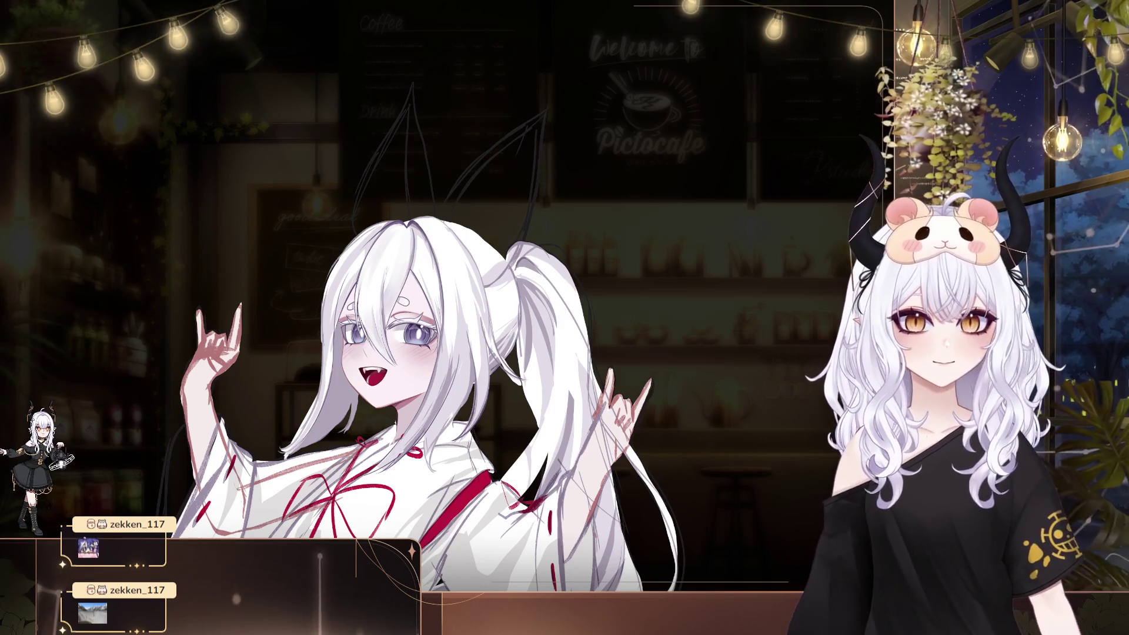
scroll(423, 319, up, 2)
scroll(423, 319, up, 2)
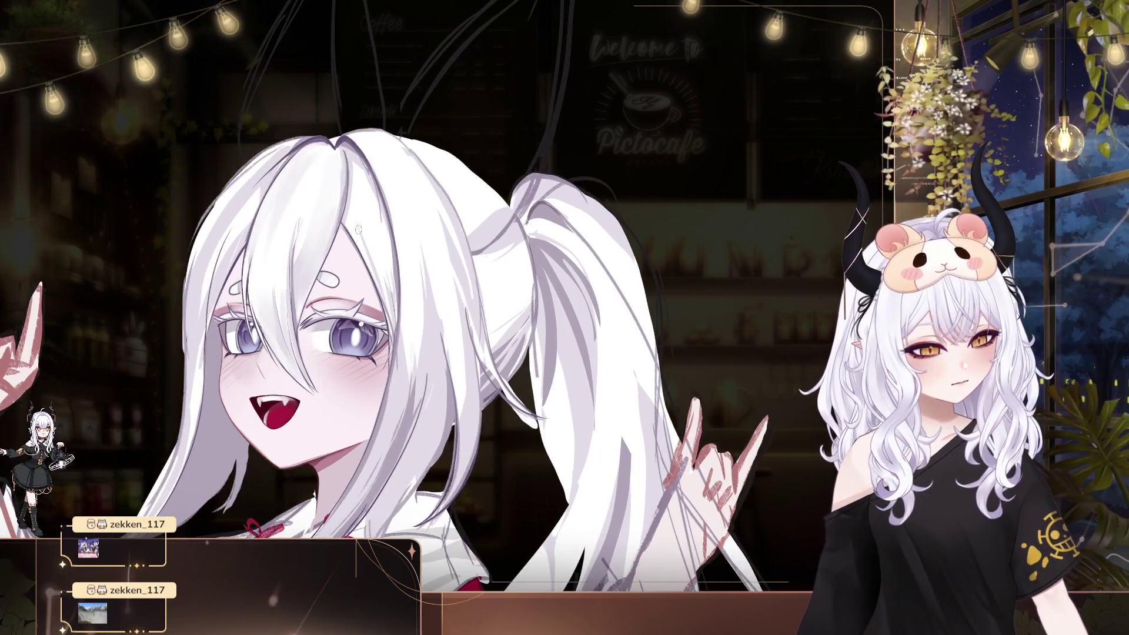
Pan the zoomed face right and down to reach the bangs and ponytail for grey shading
drag(368, 233, 450, 298)
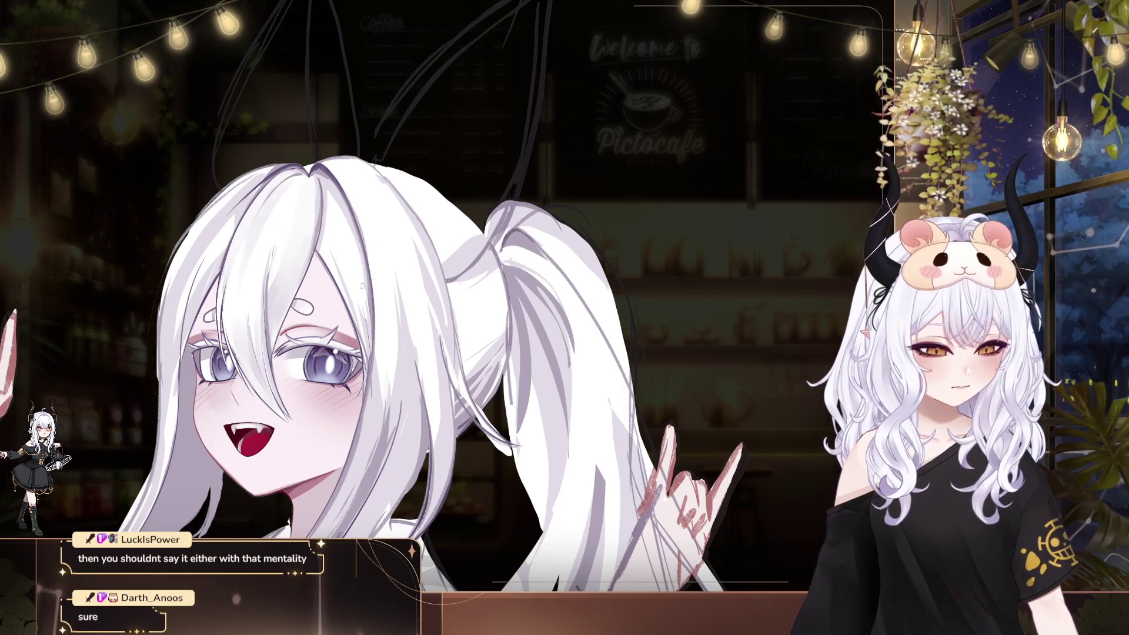
drag(382, 295, 452, 309)
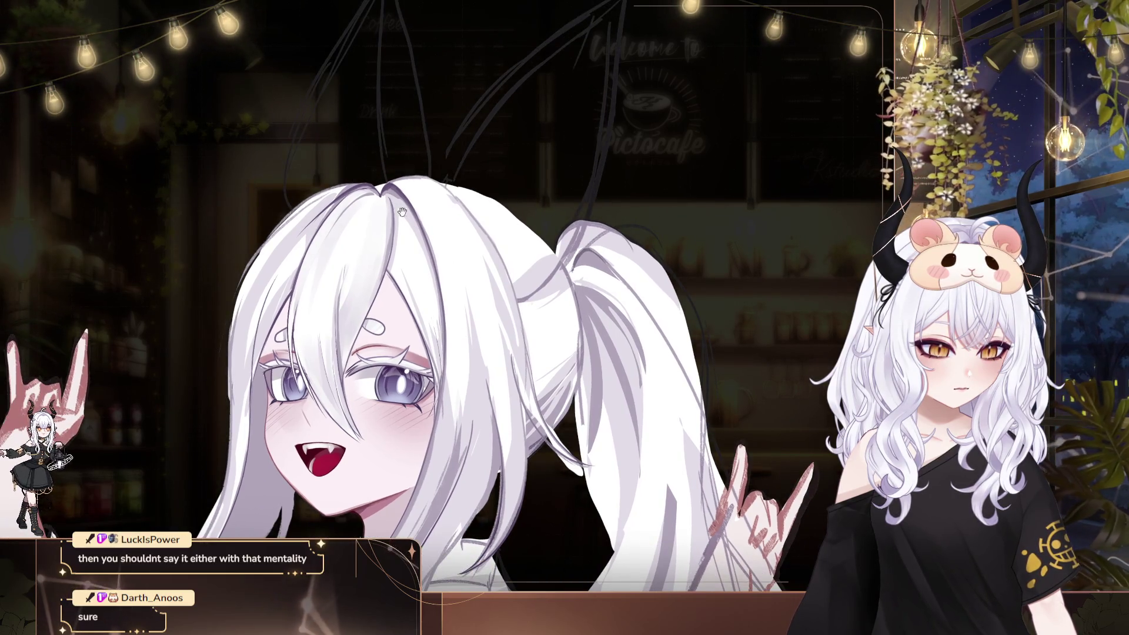
drag(389, 196, 457, 264)
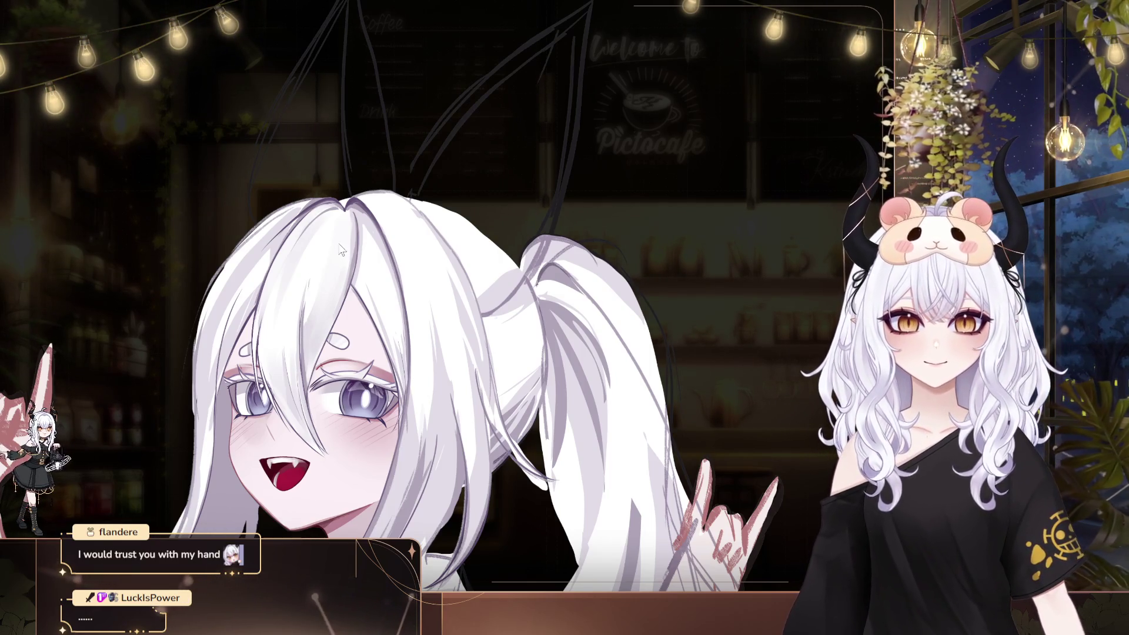
scroll(340, 250, up, 1)
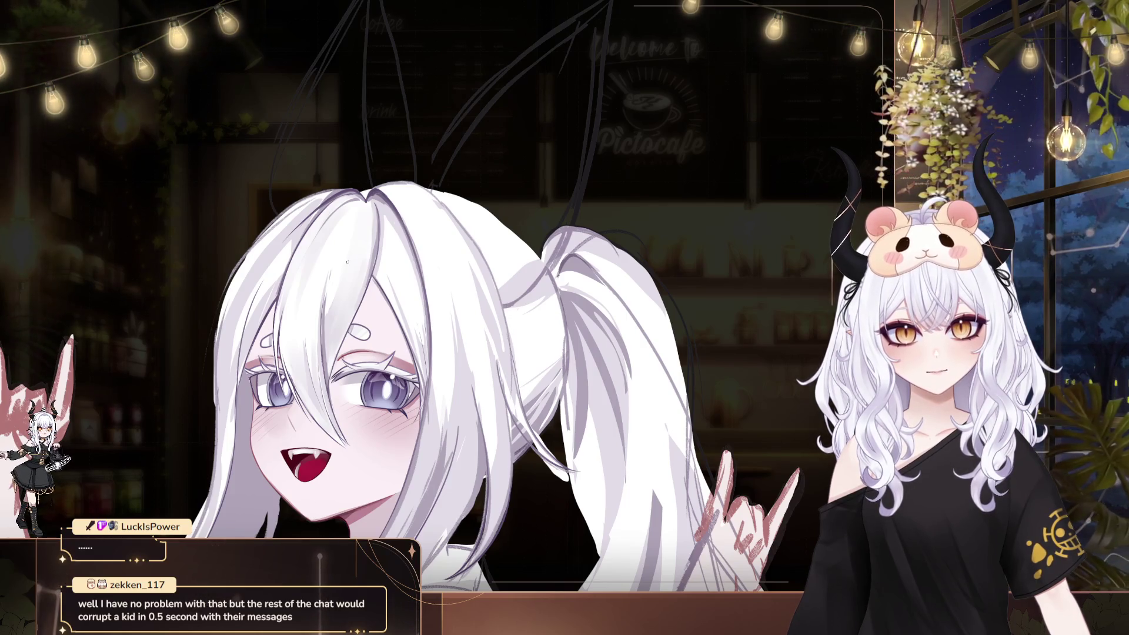
scroll(358, 273, up, 1)
scroll(358, 272, up, 1)
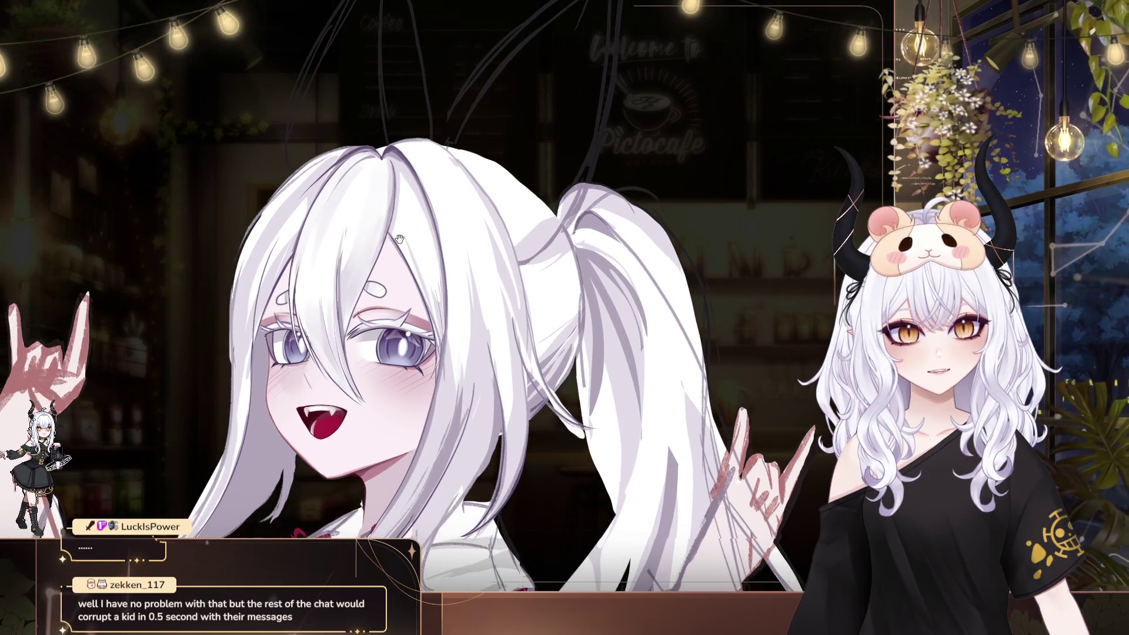
drag(340, 241, 301, 233)
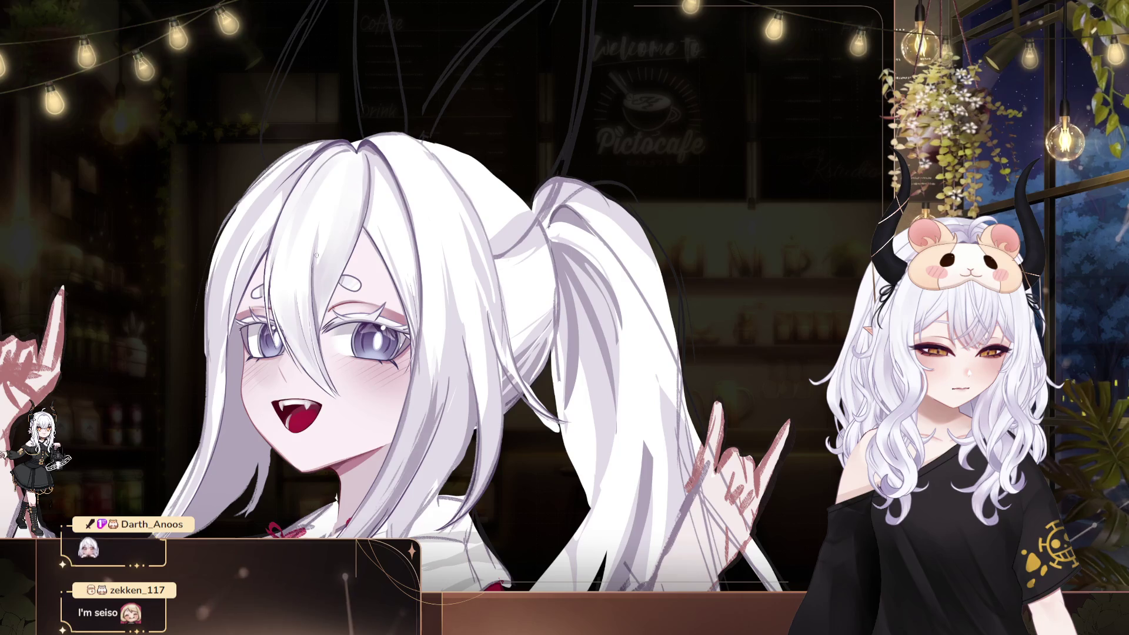
drag(331, 207, 381, 302)
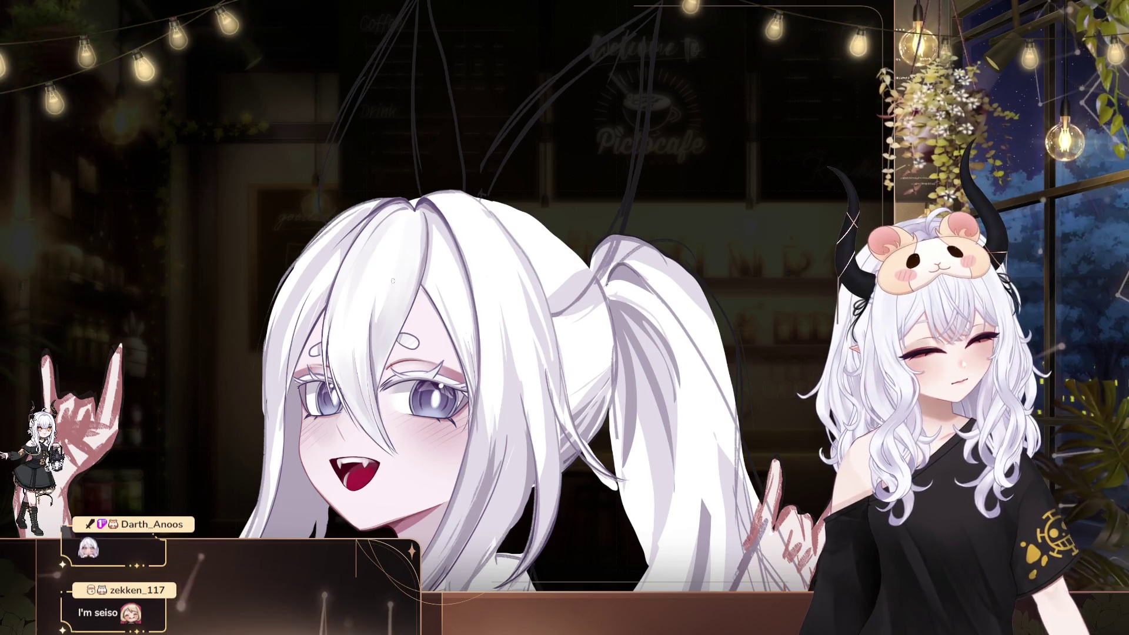
alt+click(378, 360)
drag(378, 360, 374, 318)
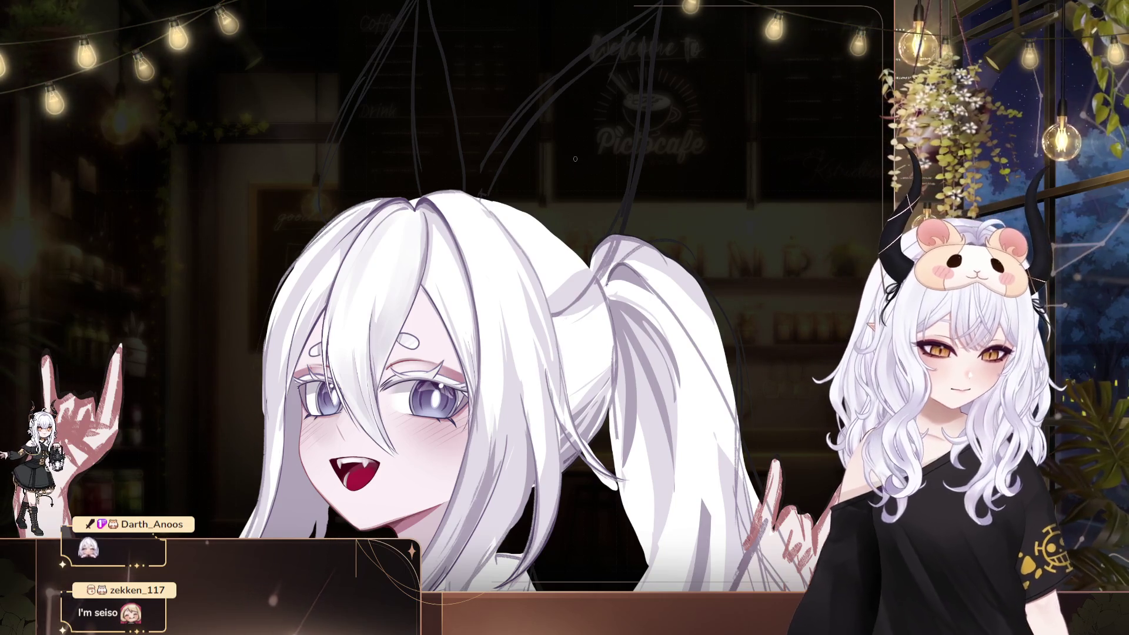
scroll(495, 285, down, 5)
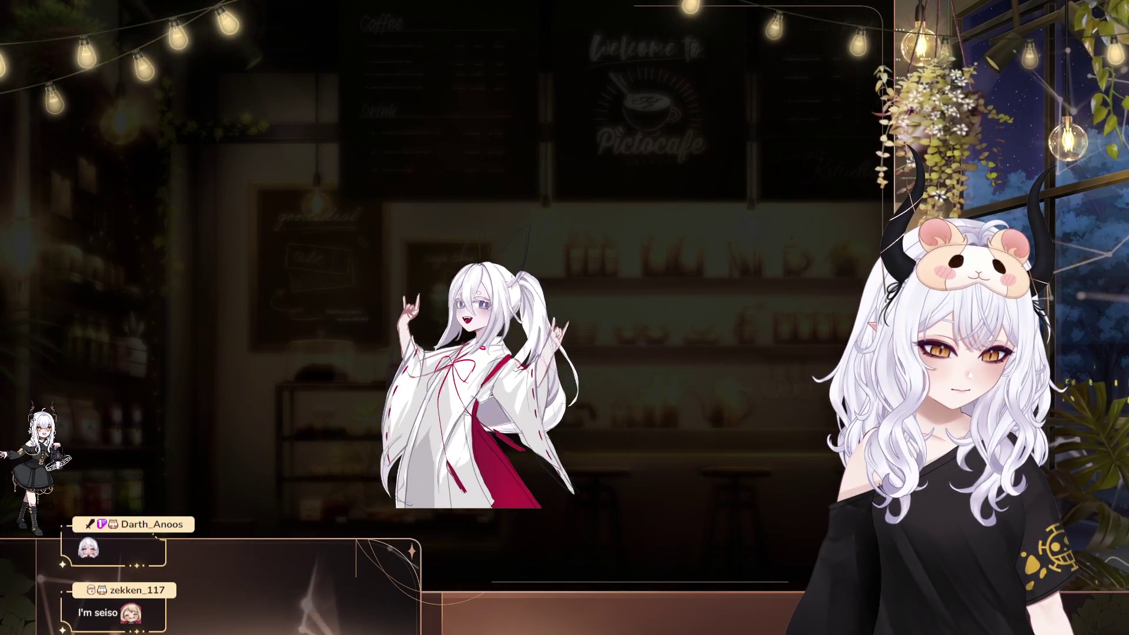
scroll(496, 286, up, 2)
scroll(496, 285, up, 2)
scroll(495, 285, up, 3)
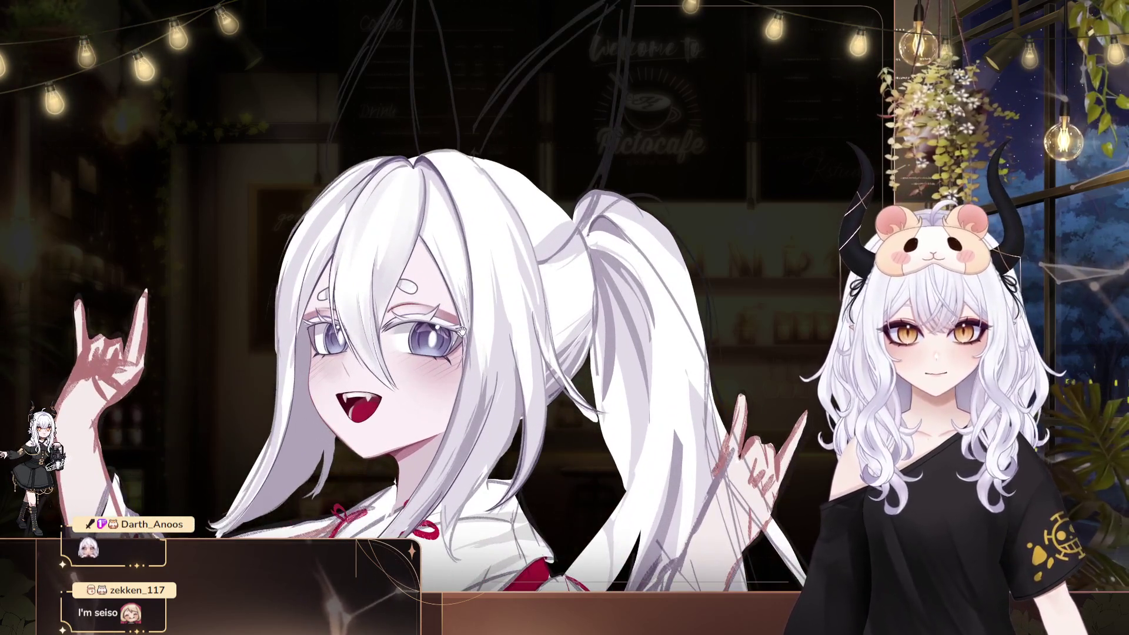
drag(495, 285, 428, 268)
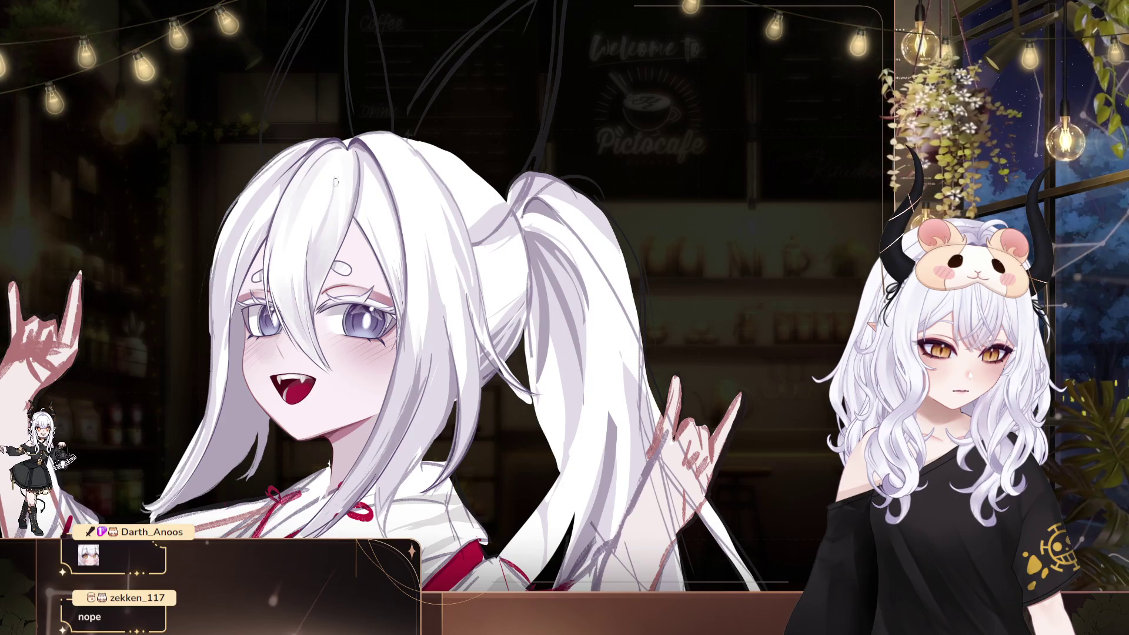
drag(353, 171, 344, 243)
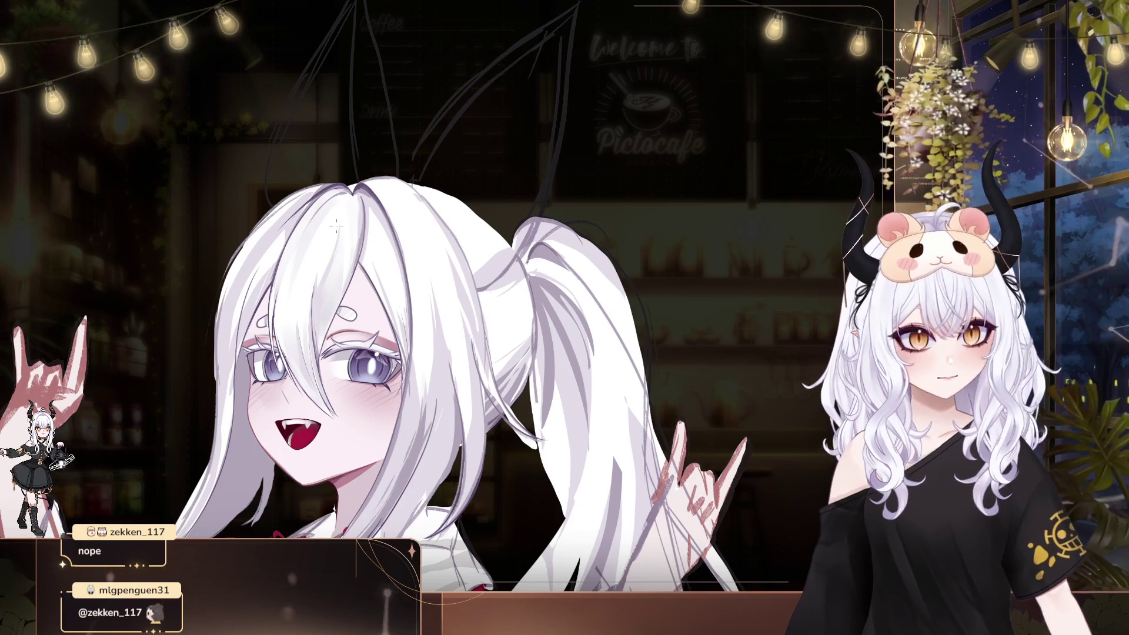
drag(345, 233, 333, 203)
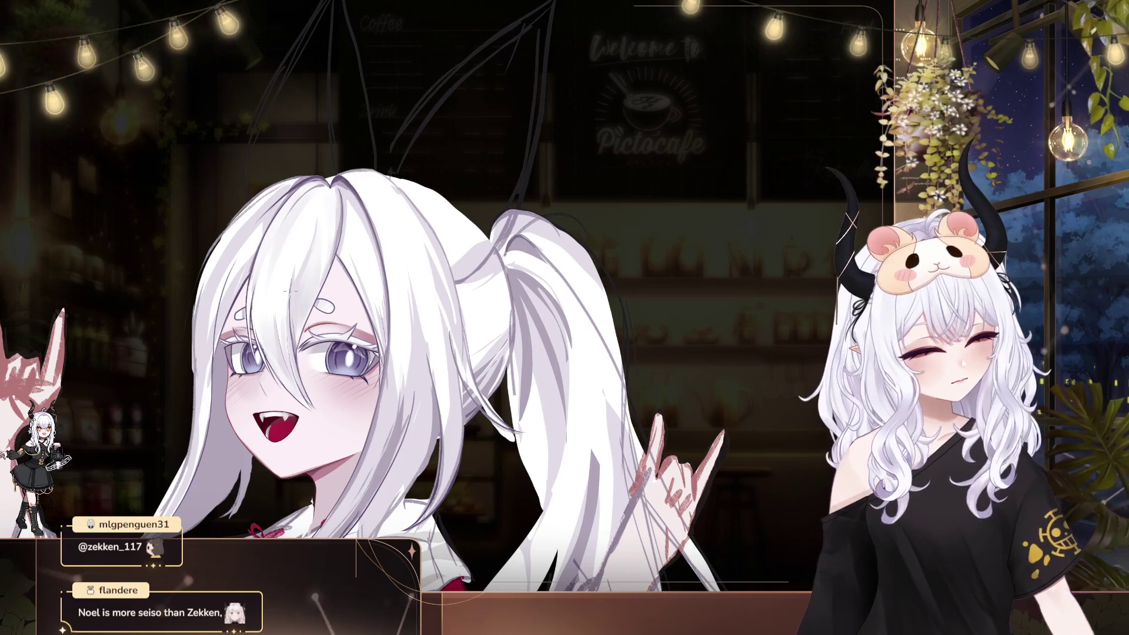
scroll(499, 329, up, 1)
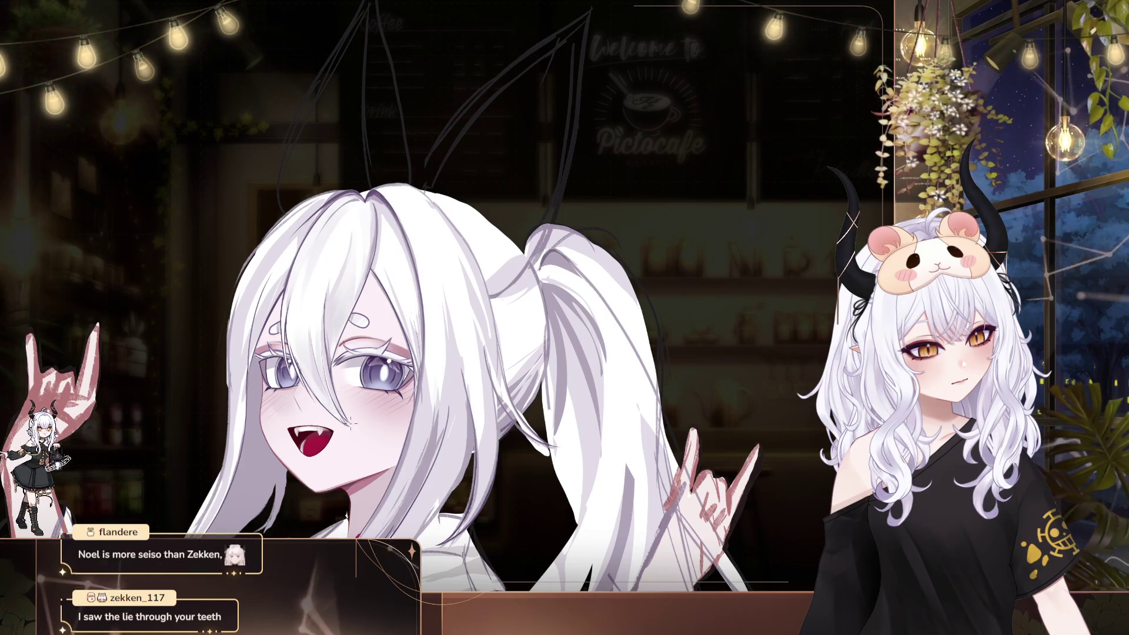
scroll(485, 296, left, 1)
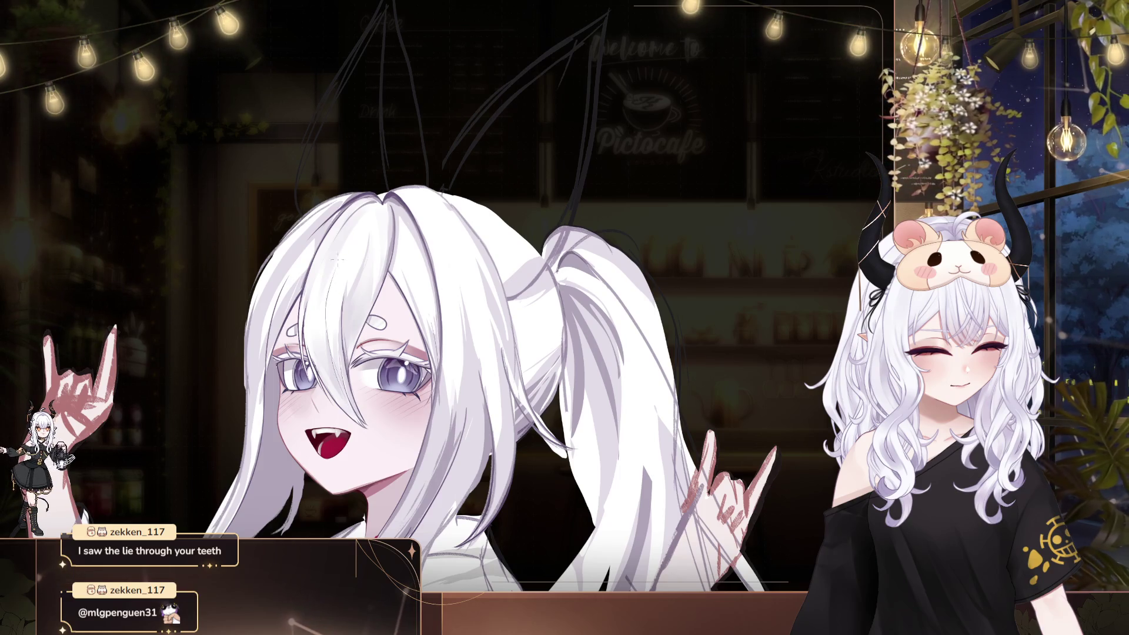
scroll(701, 263, down, 2)
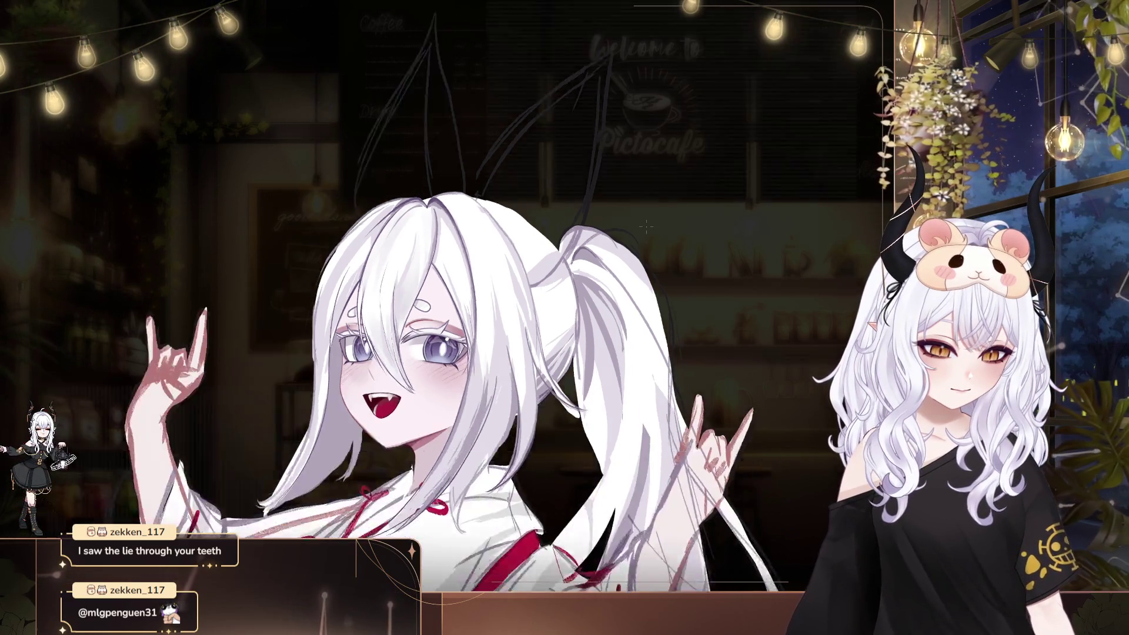
scroll(701, 263, down, 2)
scroll(586, 270, down, 3)
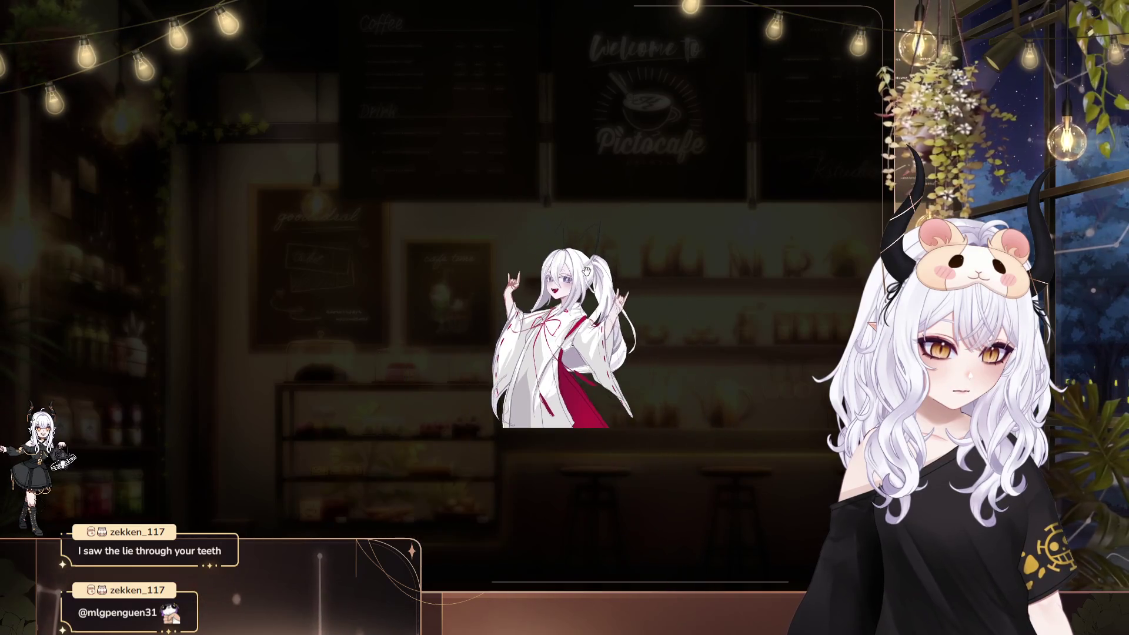
scroll(596, 235, up, 2)
scroll(564, 294, up, 2)
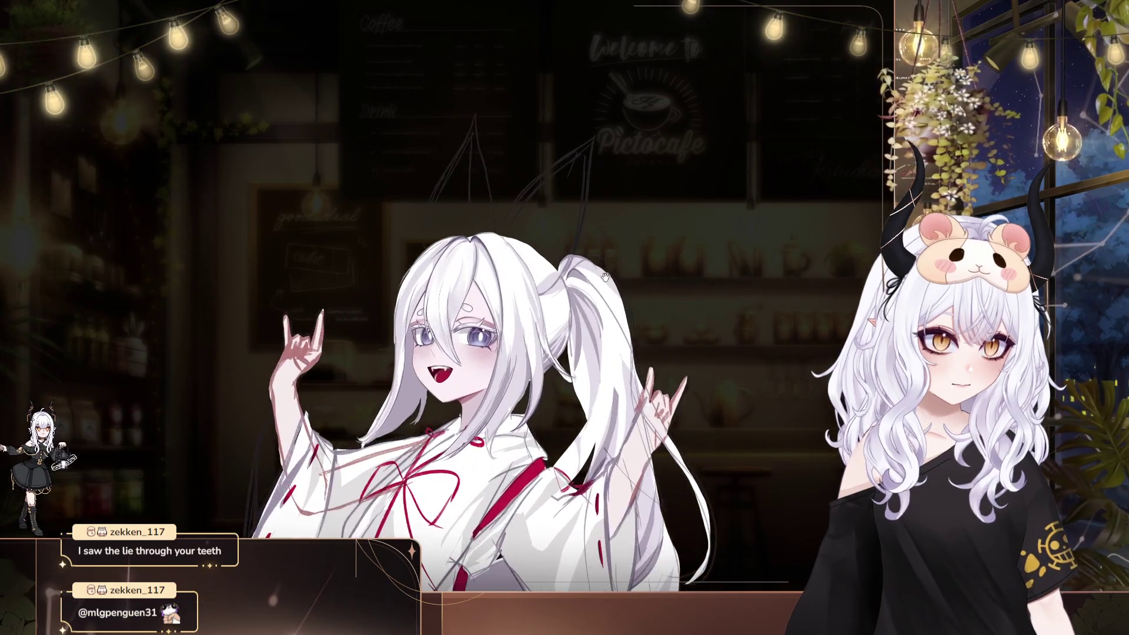
scroll(546, 341, up, 2)
scroll(532, 376, up, 3)
scroll(532, 377, up, 2)
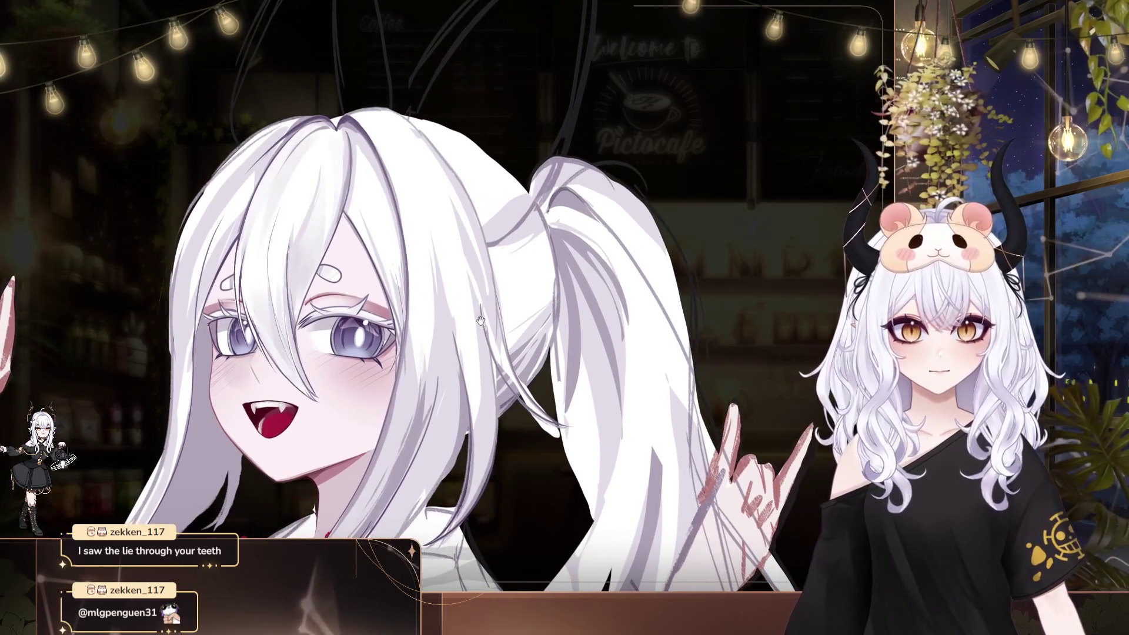
scroll(482, 279, up, 2)
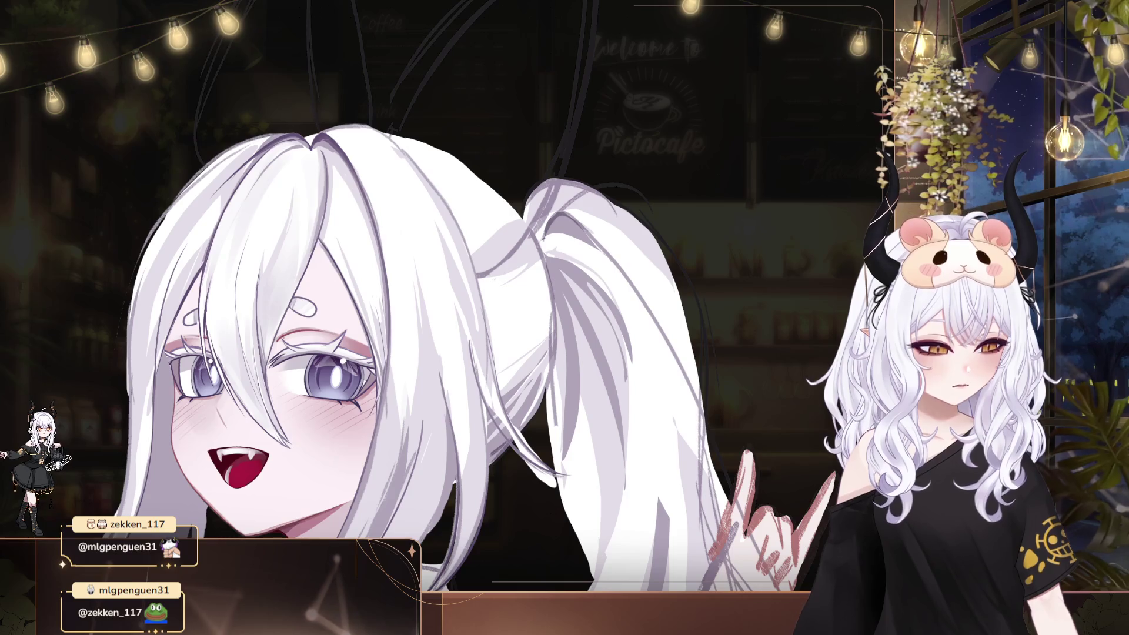
drag(429, 353, 430, 385)
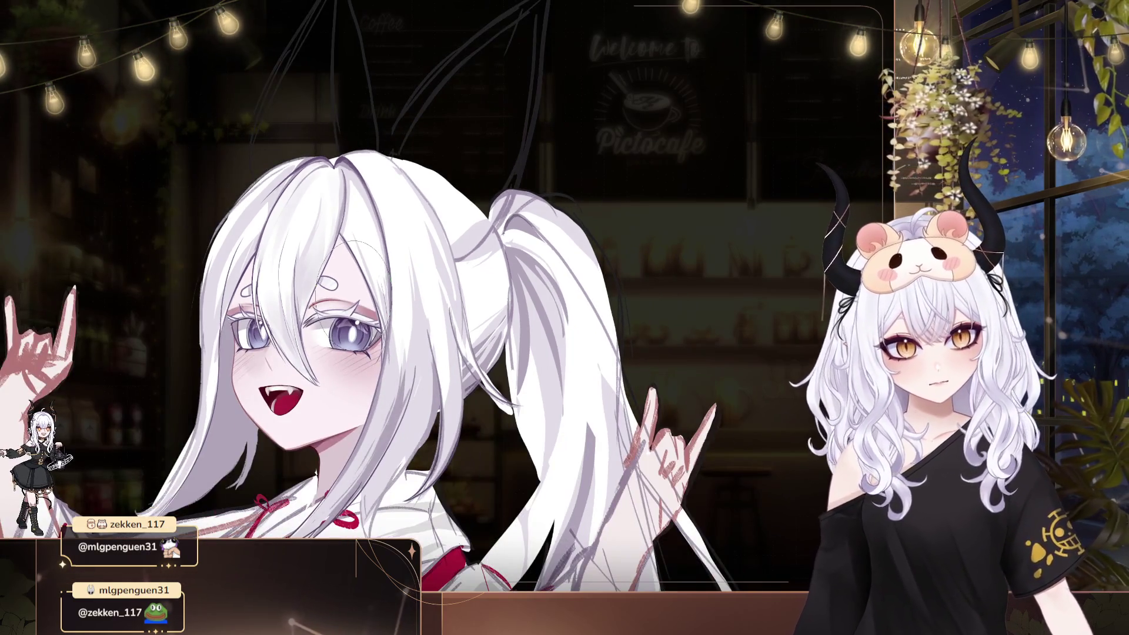
drag(376, 317, 400, 426)
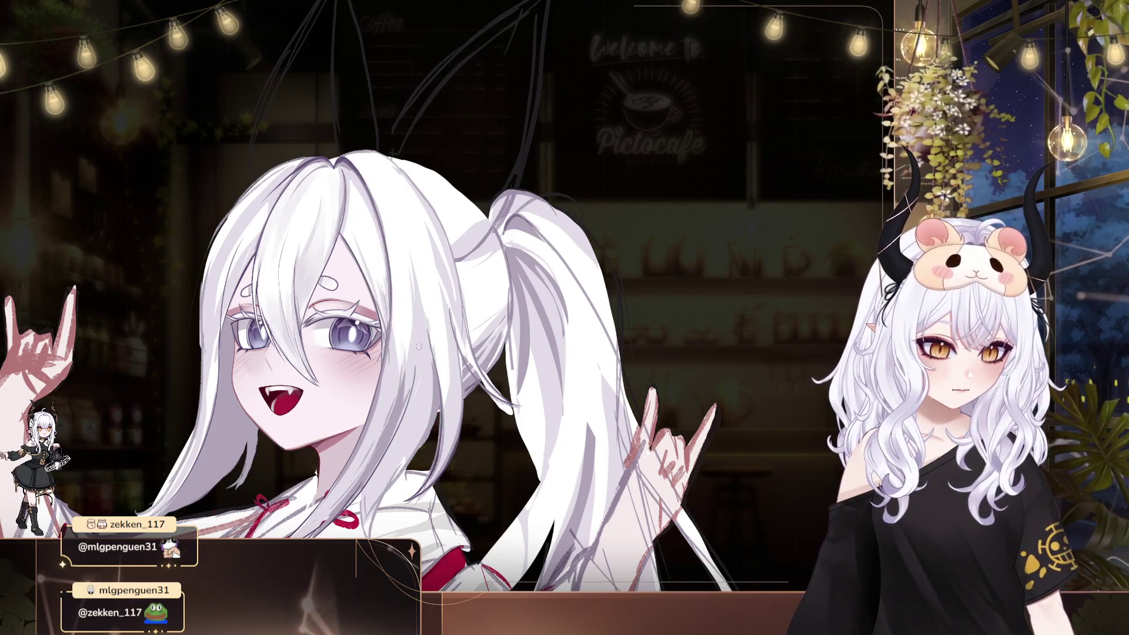
drag(427, 311, 534, 277)
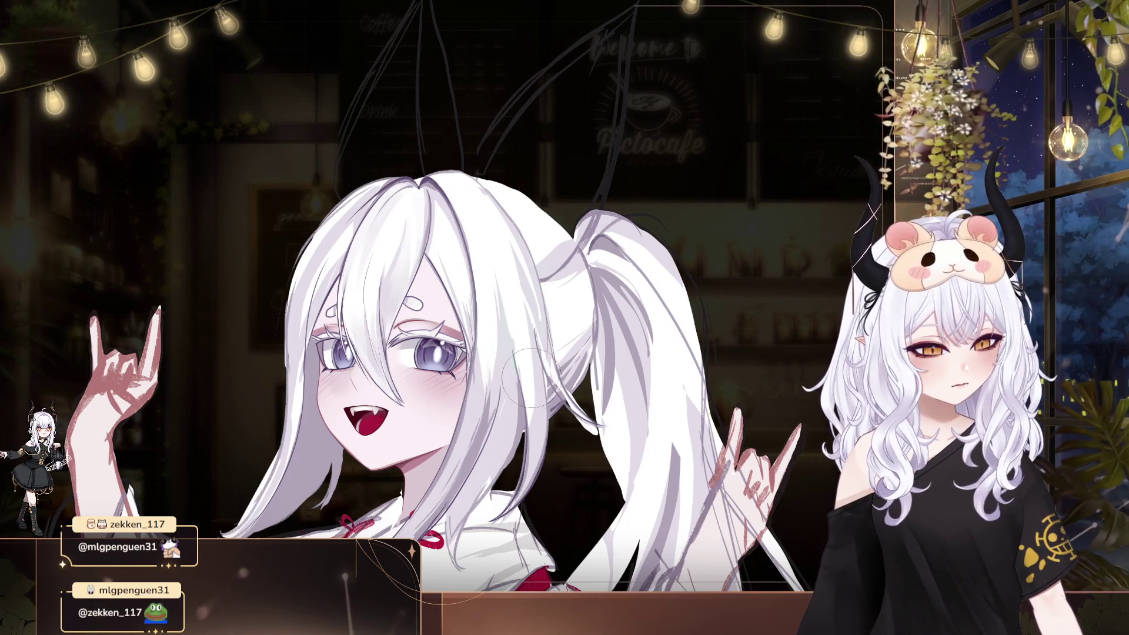
drag(635, 284, 682, 331)
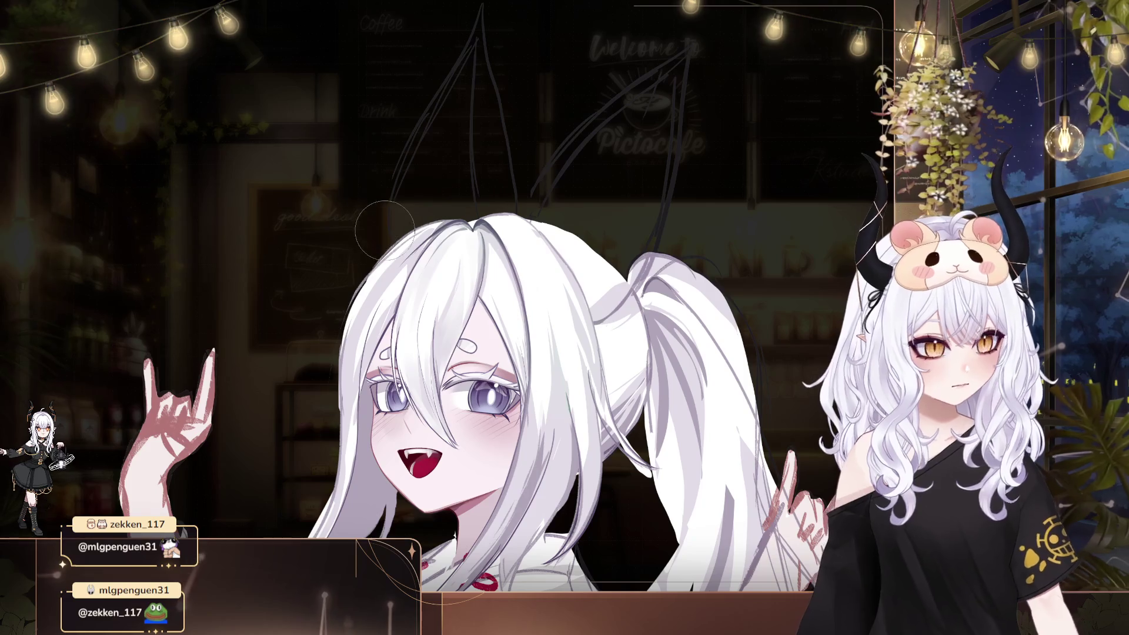
scroll(611, 297, down, 3)
scroll(723, 251, down, 2)
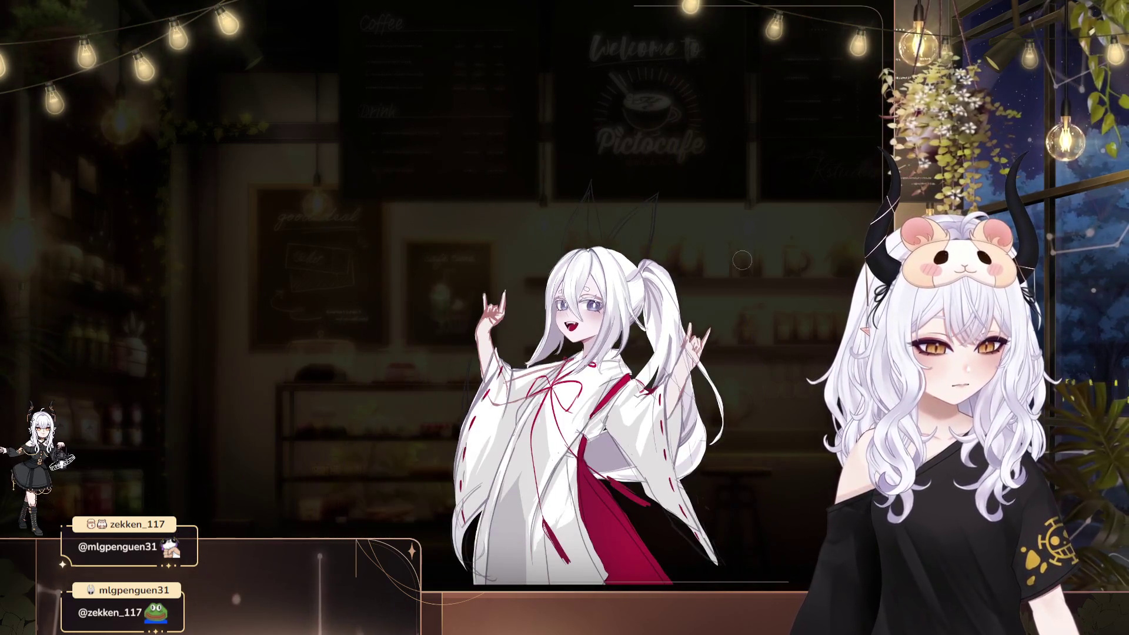
scroll(688, 227, up, 2)
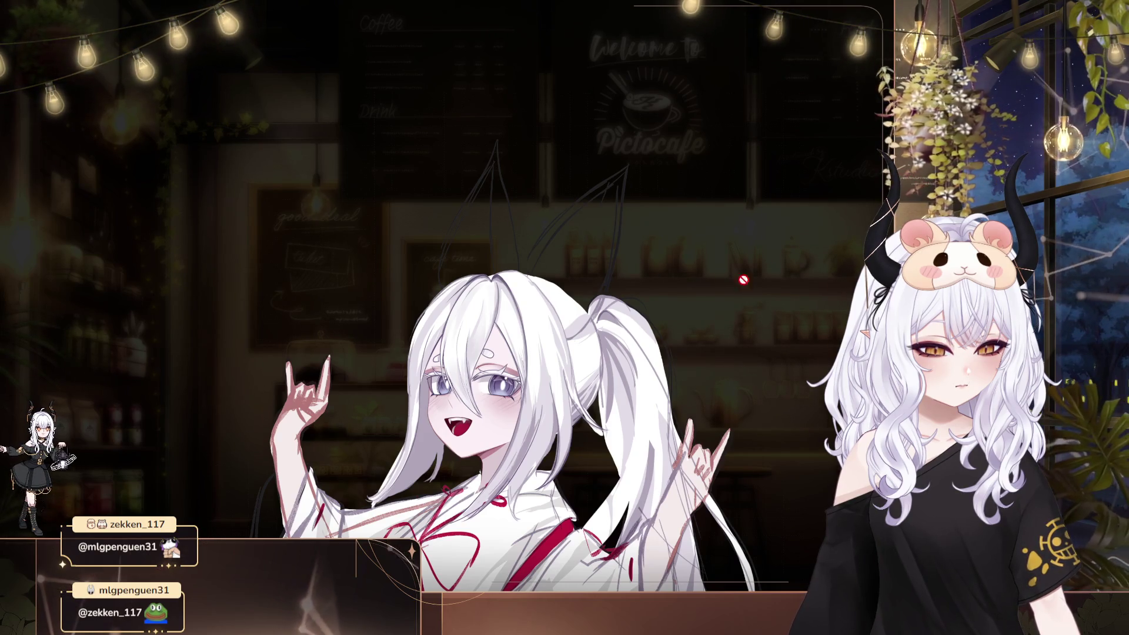
scroll(726, 288, down, 2)
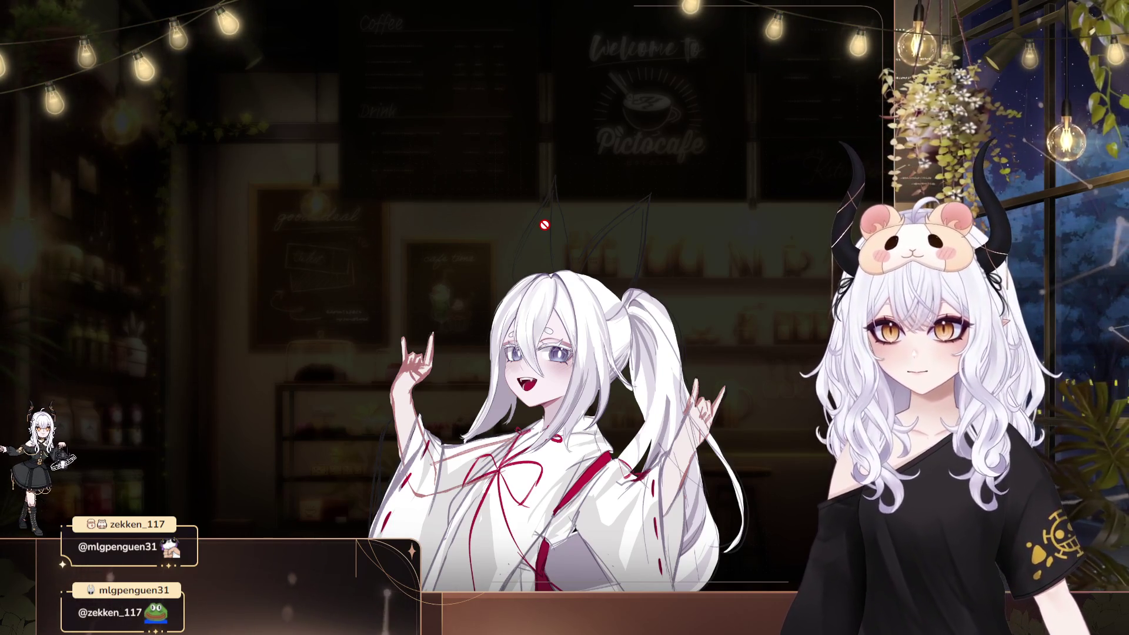
drag(763, 416, 665, 403)
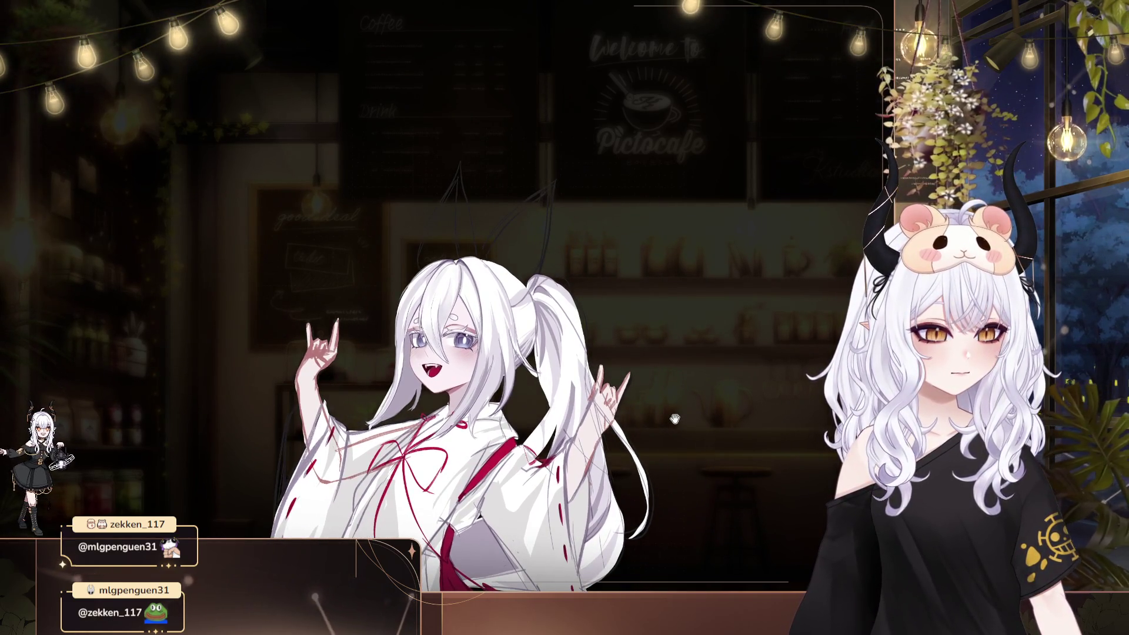
drag(672, 421, 645, 464)
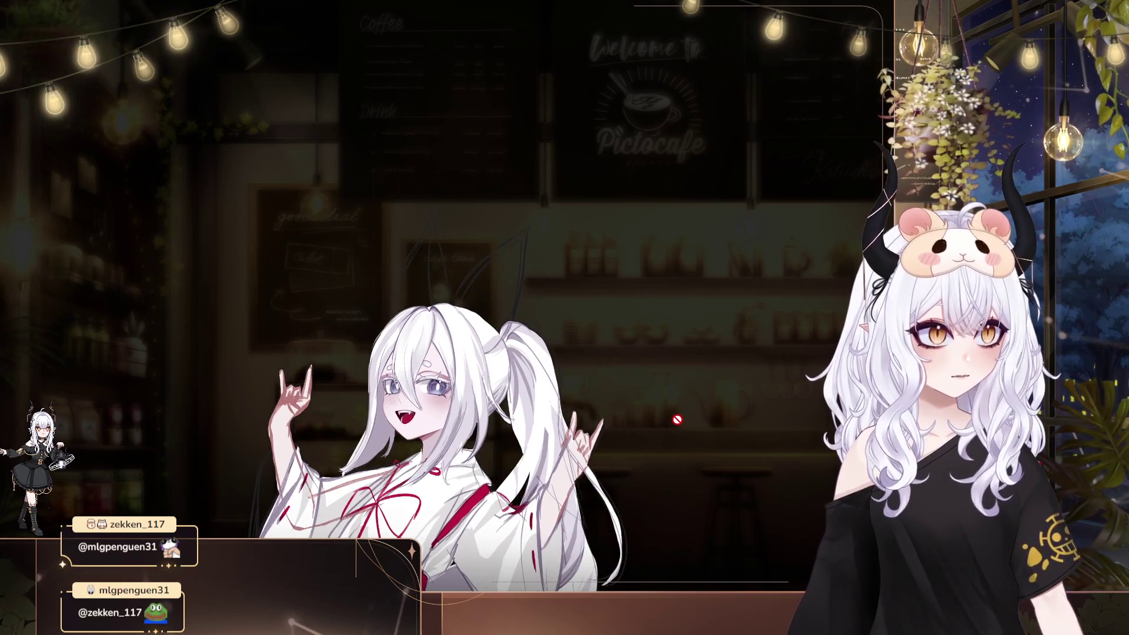
scroll(670, 382, up, 5)
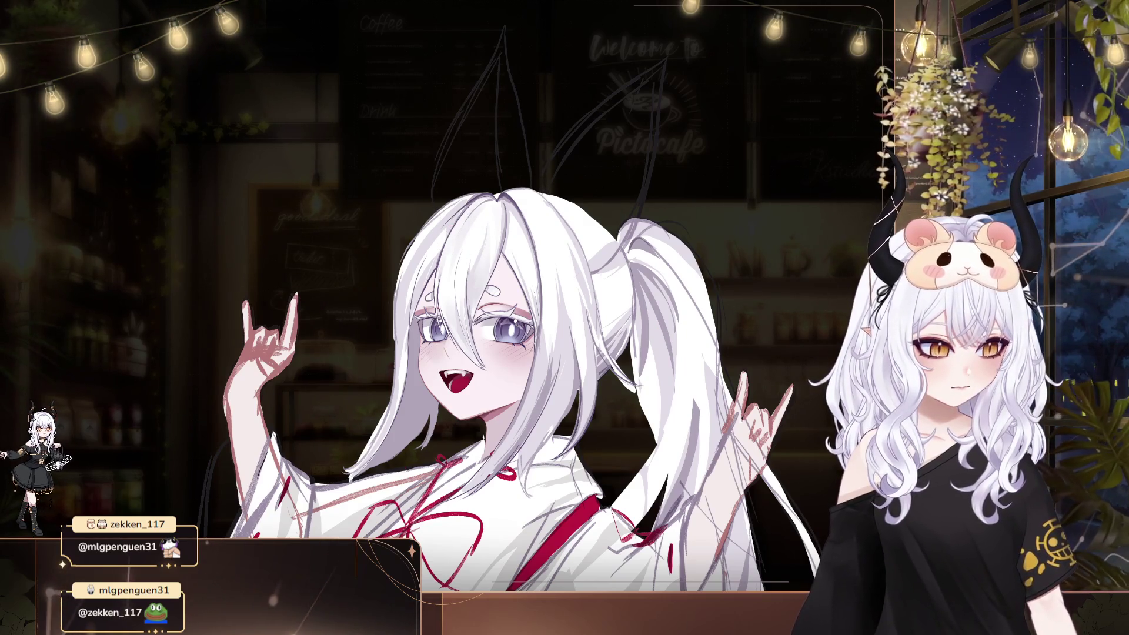
drag(499, 323, 382, 338)
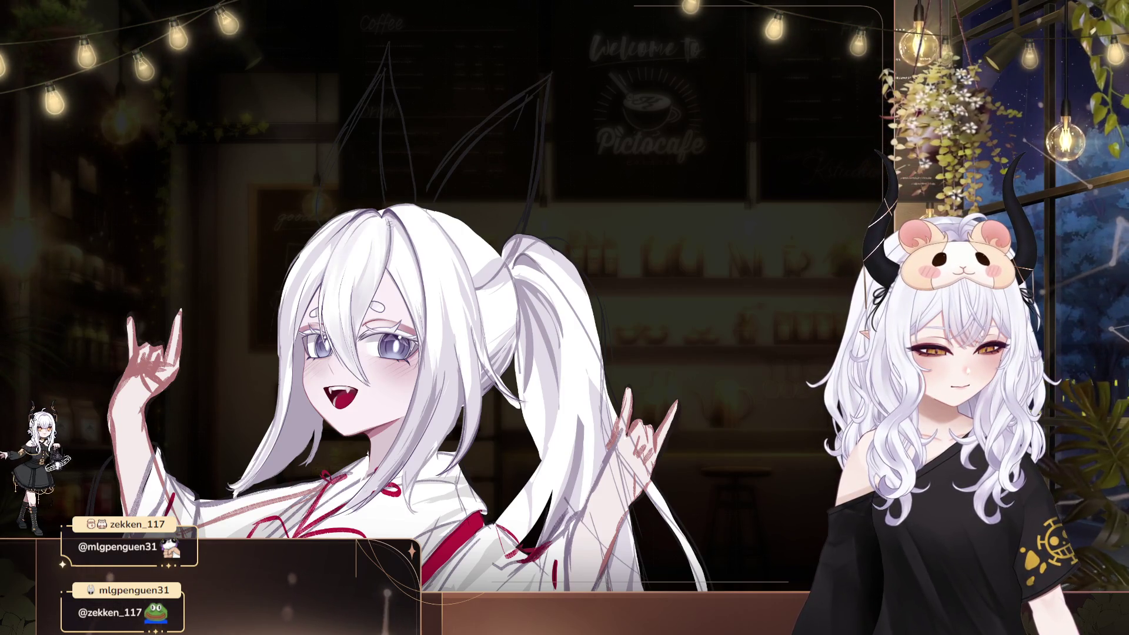
drag(472, 166, 471, 174)
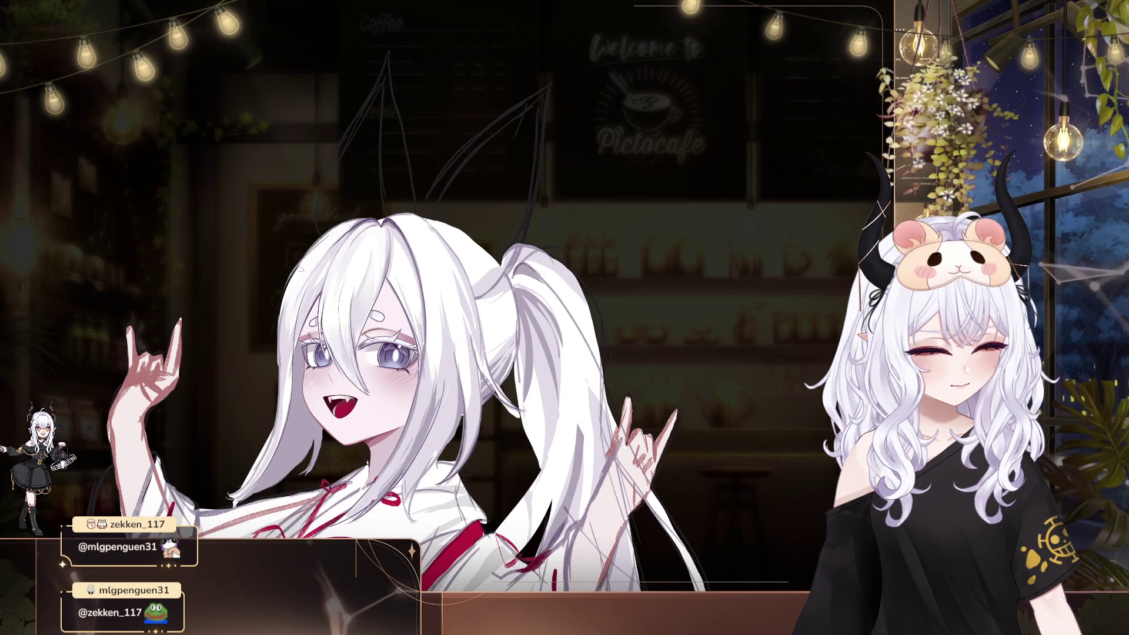
mouse_move(292, 355)
mouse_down()
mouse_move(325, 323)
mouse_move(389, 323)
mouse_up()
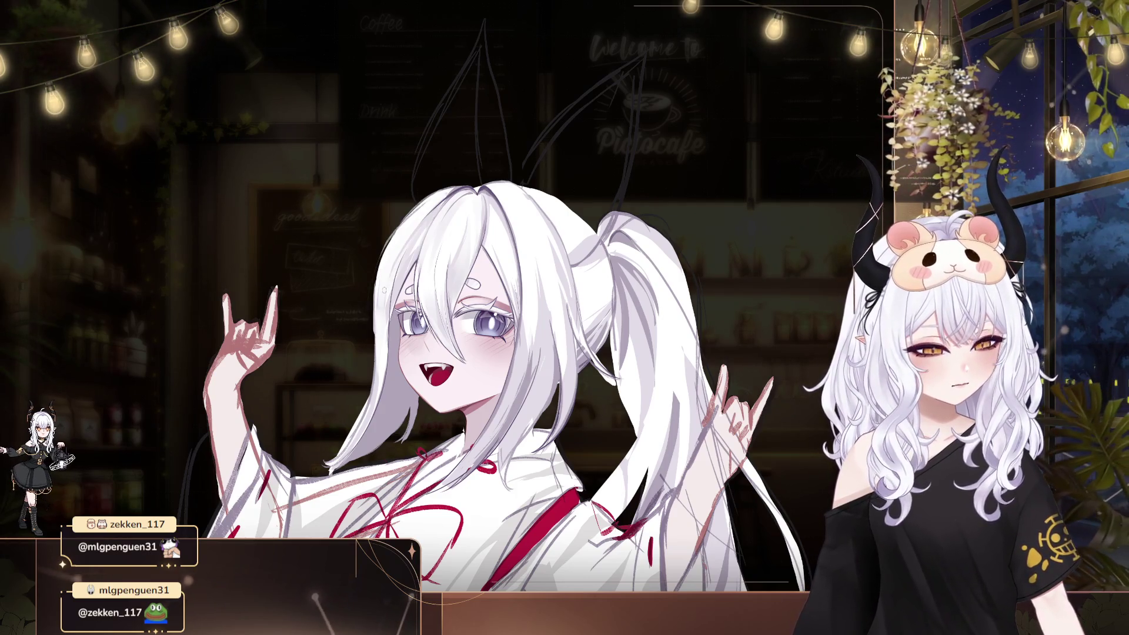
mouse_move(570, 154)
mouse_down()
mouse_move(580, 133)
mouse_move(514, 187)
mouse_up()
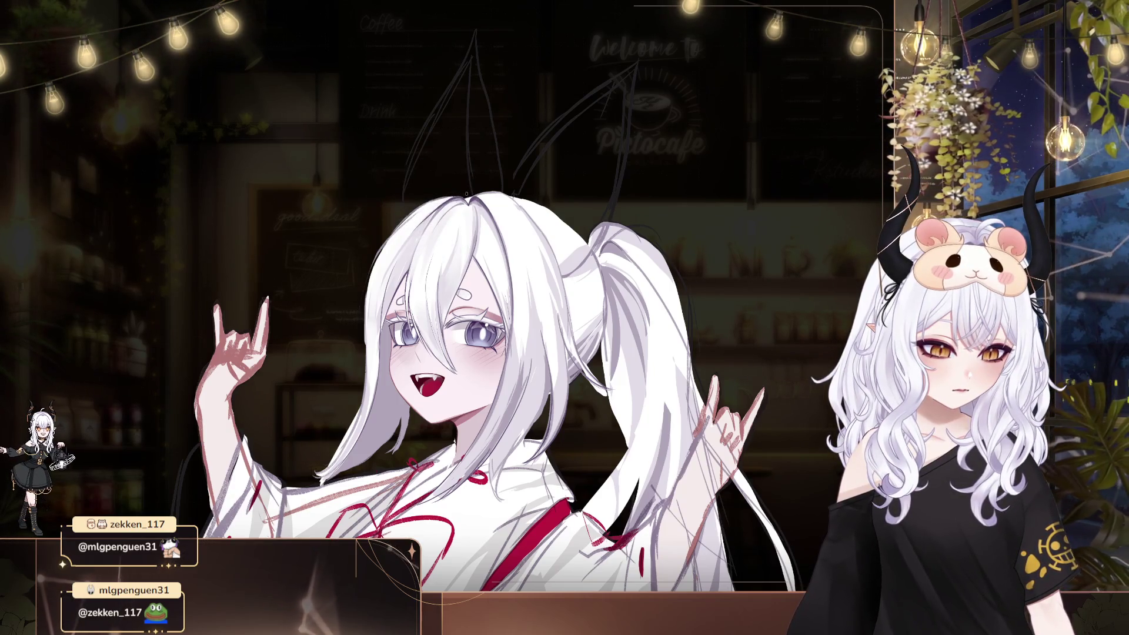
drag(416, 302, 325, 281)
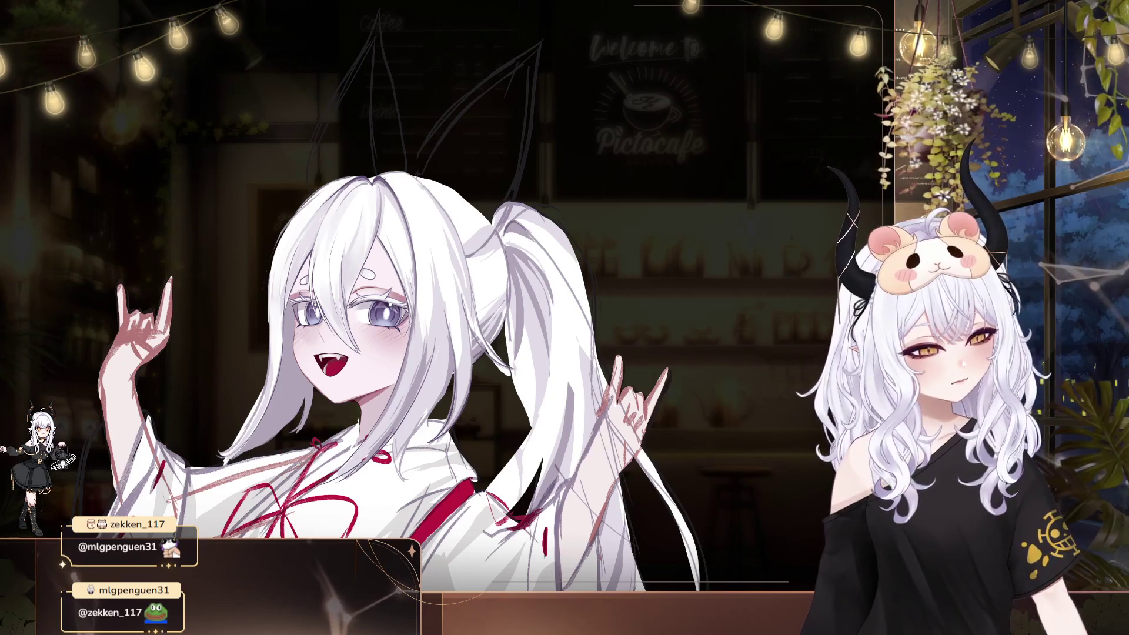
scroll(393, 181, up, 1)
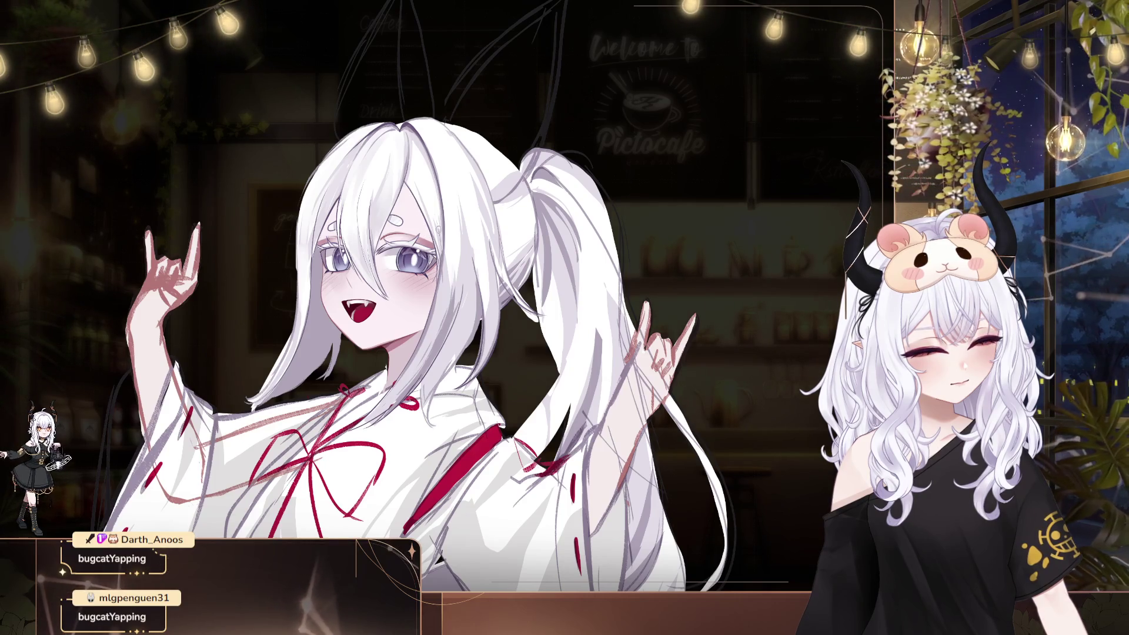
drag(521, 259, 507, 306)
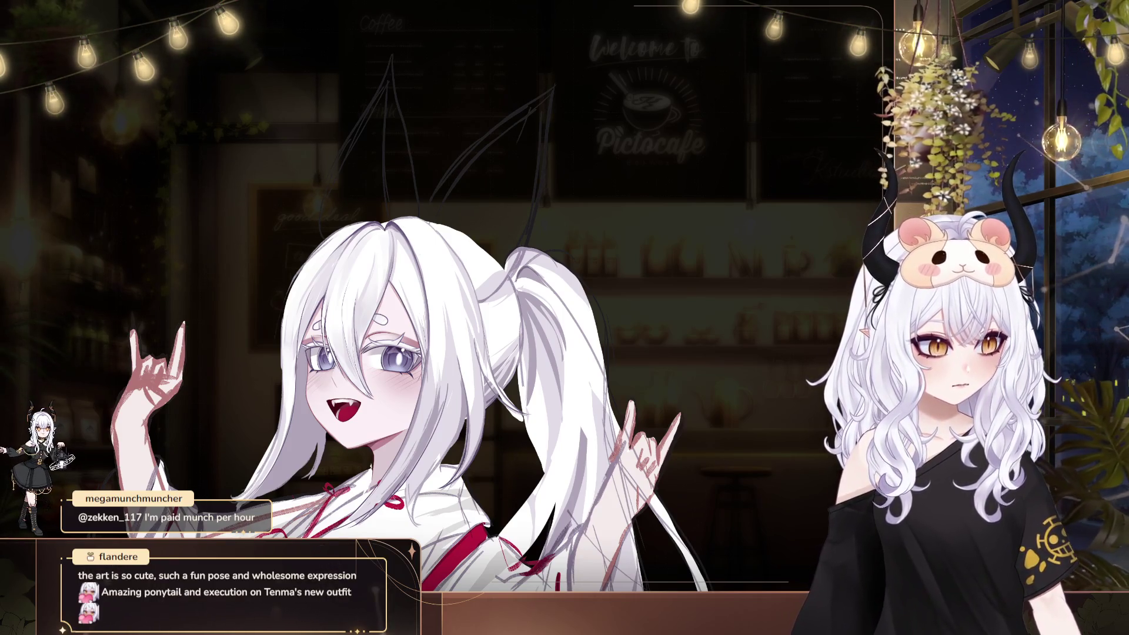
drag(637, 246, 607, 242)
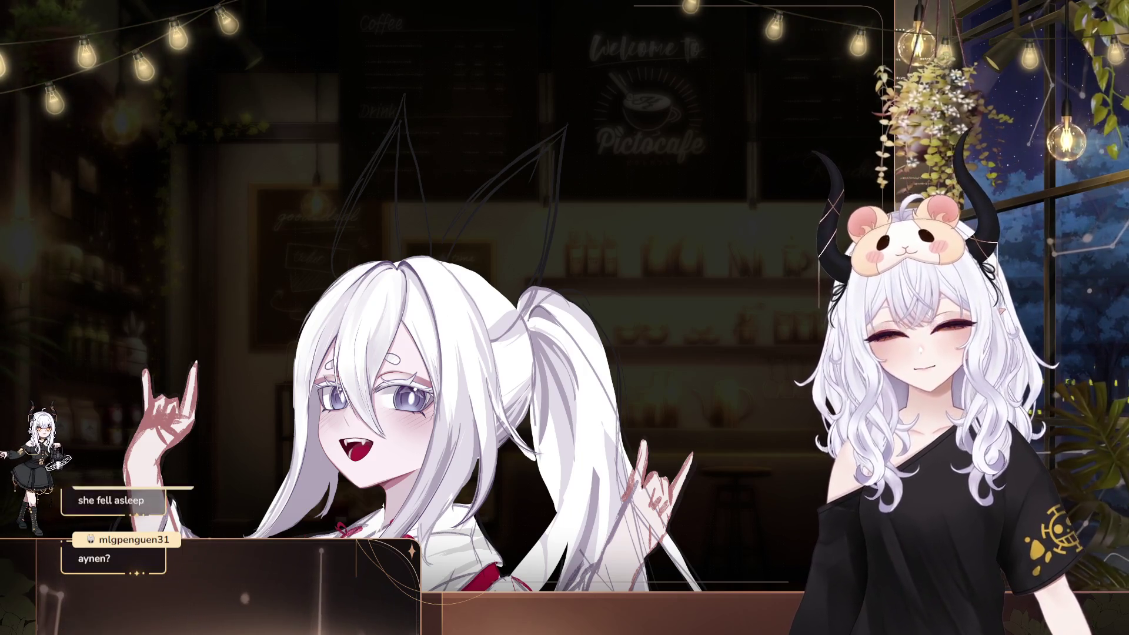
drag(545, 406, 586, 424)
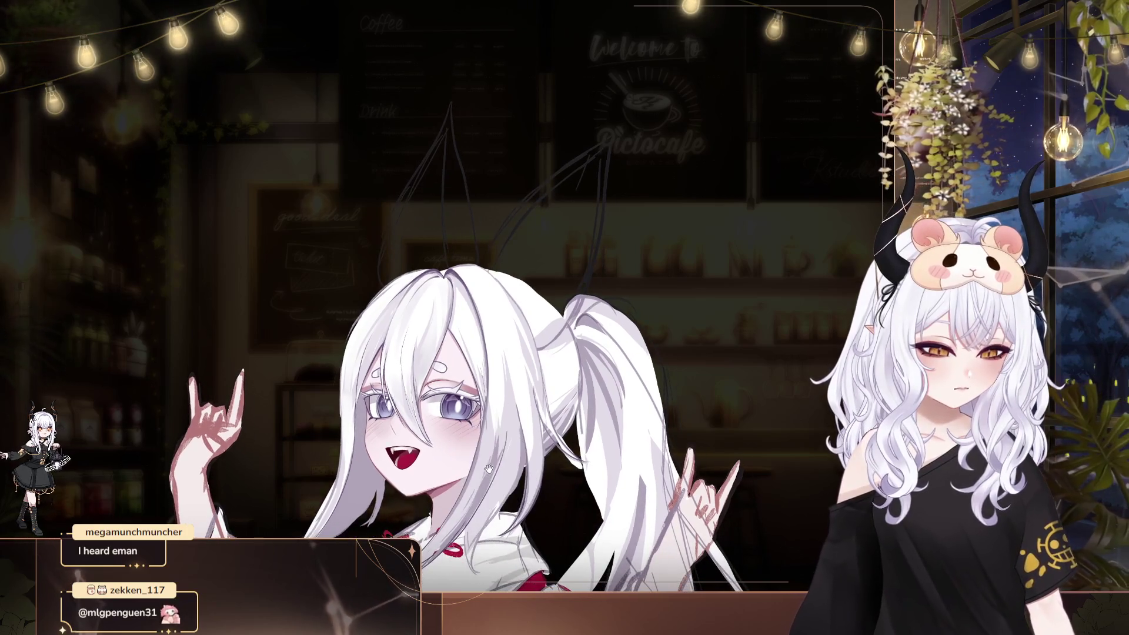
drag(419, 363, 437, 387)
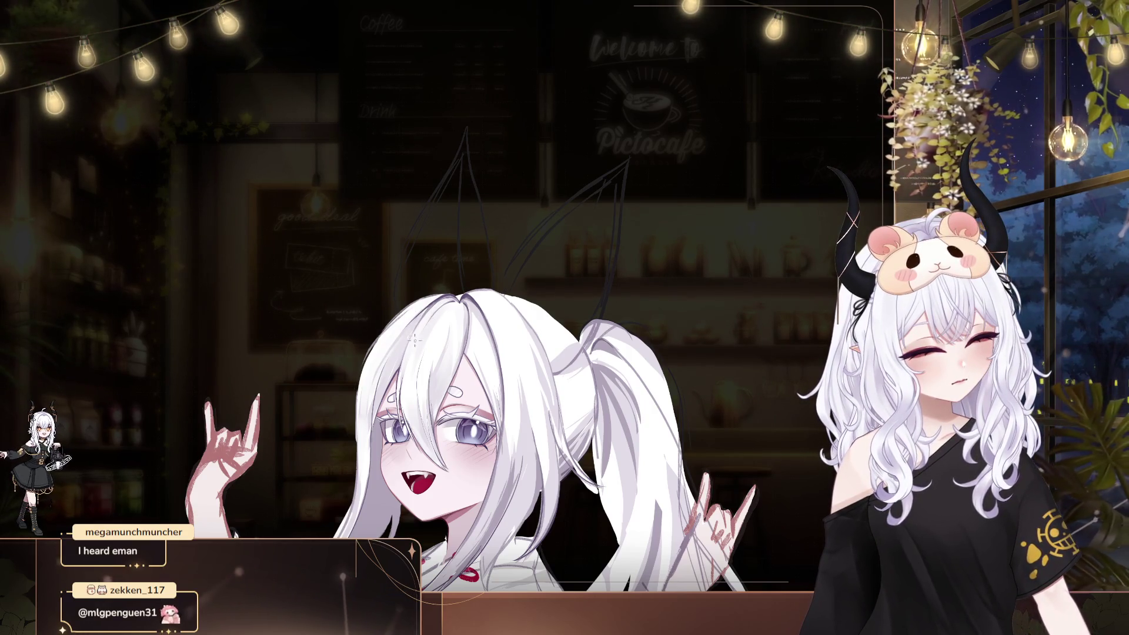
mouse_move(415, 339)
mouse_down()
mouse_move(247, 135)
mouse_move(316, 123)
mouse_move(293, 148)
mouse_up()
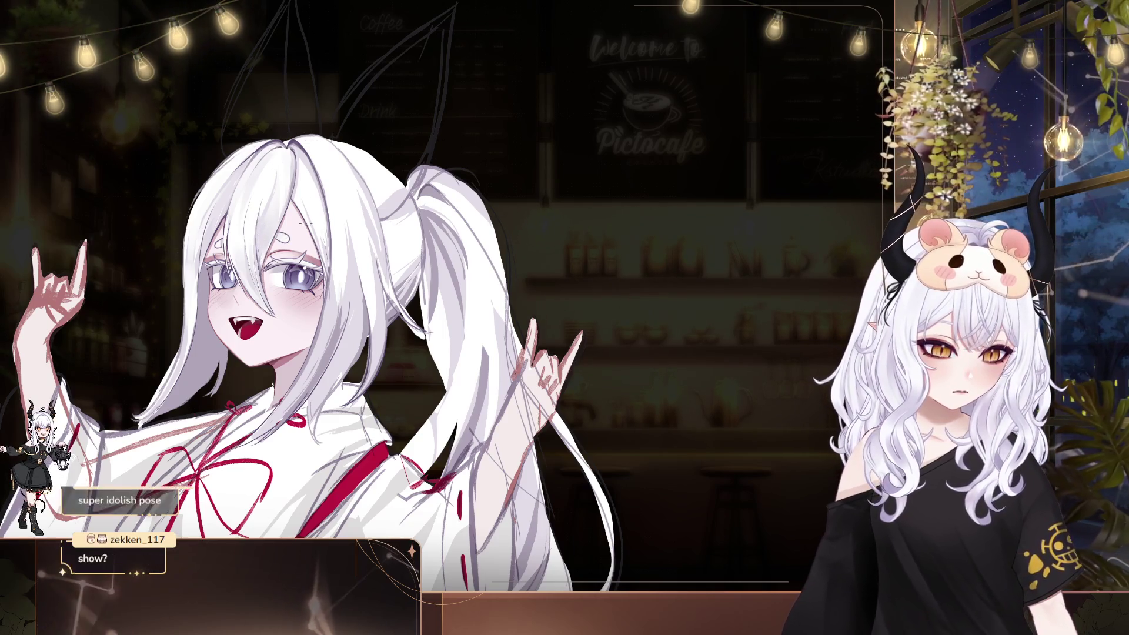
drag(335, 194, 348, 202)
mouse_move(320, 137)
mouse_down()
mouse_move(344, 180)
mouse_move(363, 179)
mouse_up()
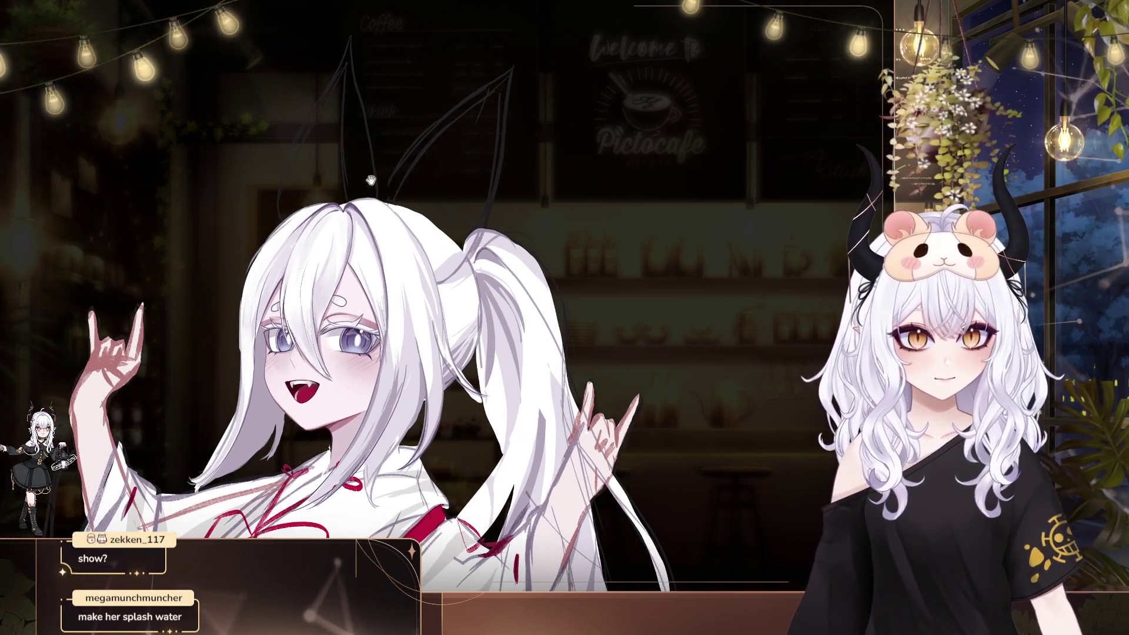
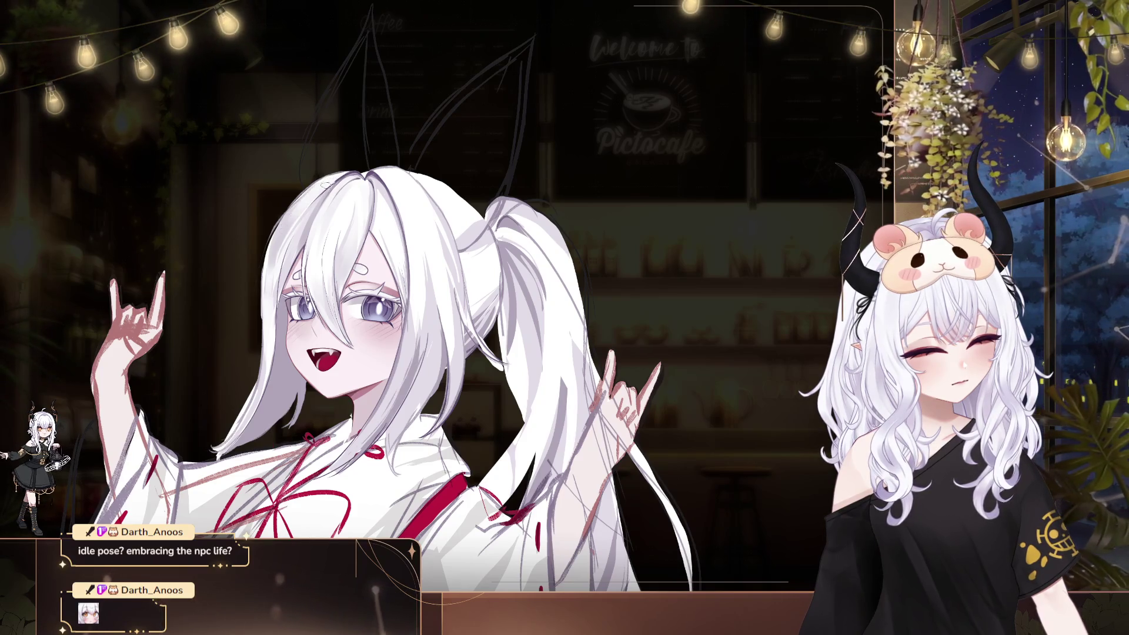
Move the shrine-maiden illustration left and lower in the café scene, then zoom in slightly
drag(467, 228, 474, 253)
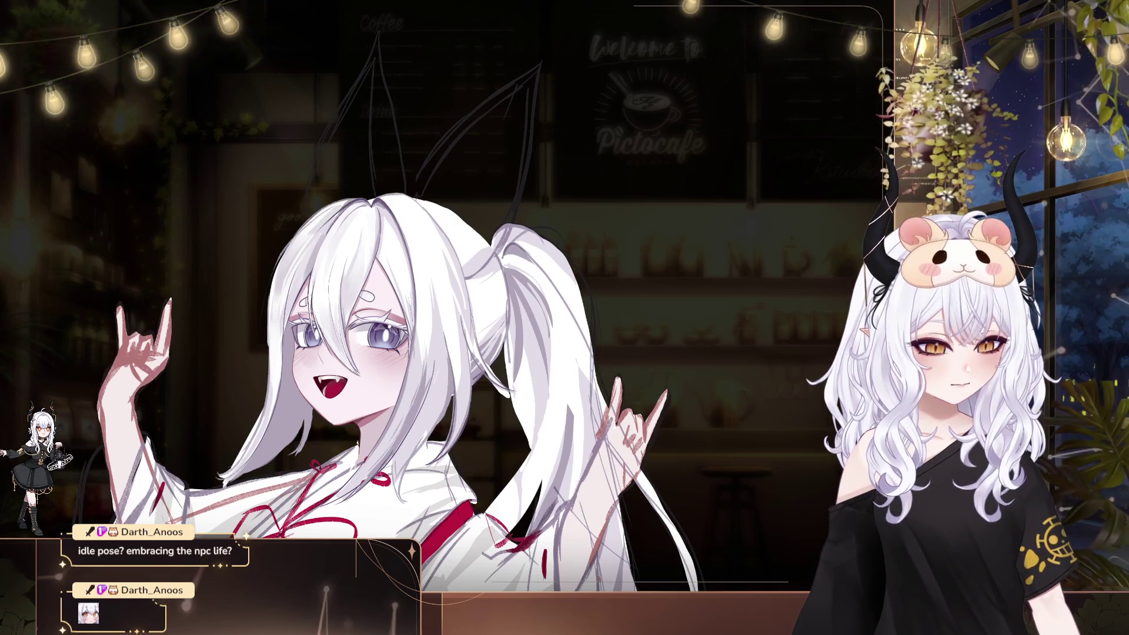
drag(345, 234, 246, 254)
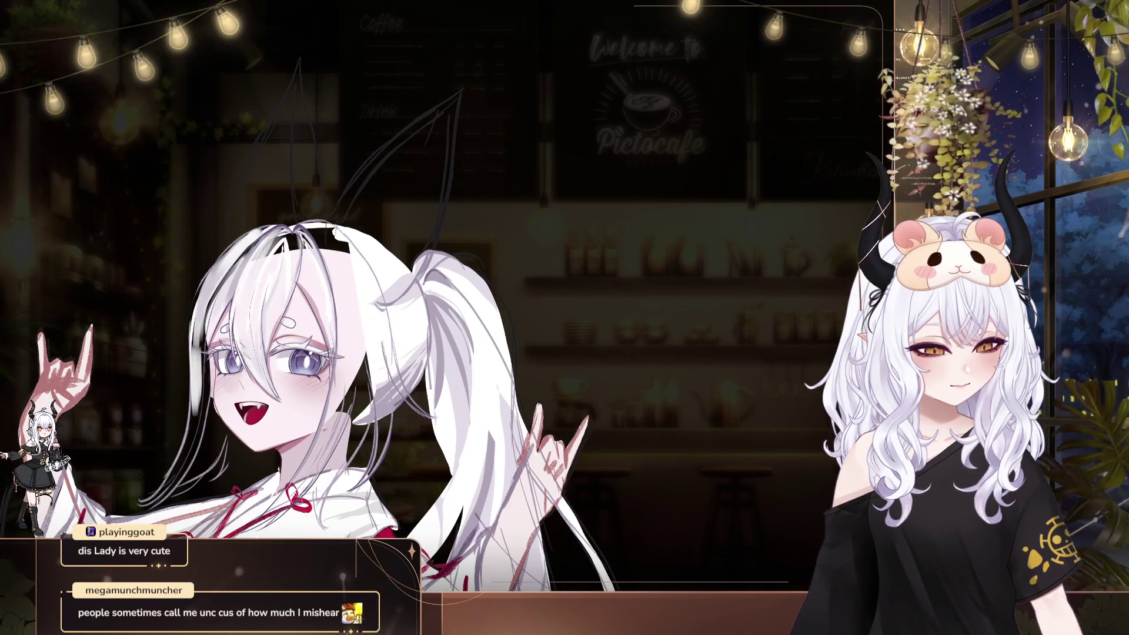
scroll(328, 255, up, 3)
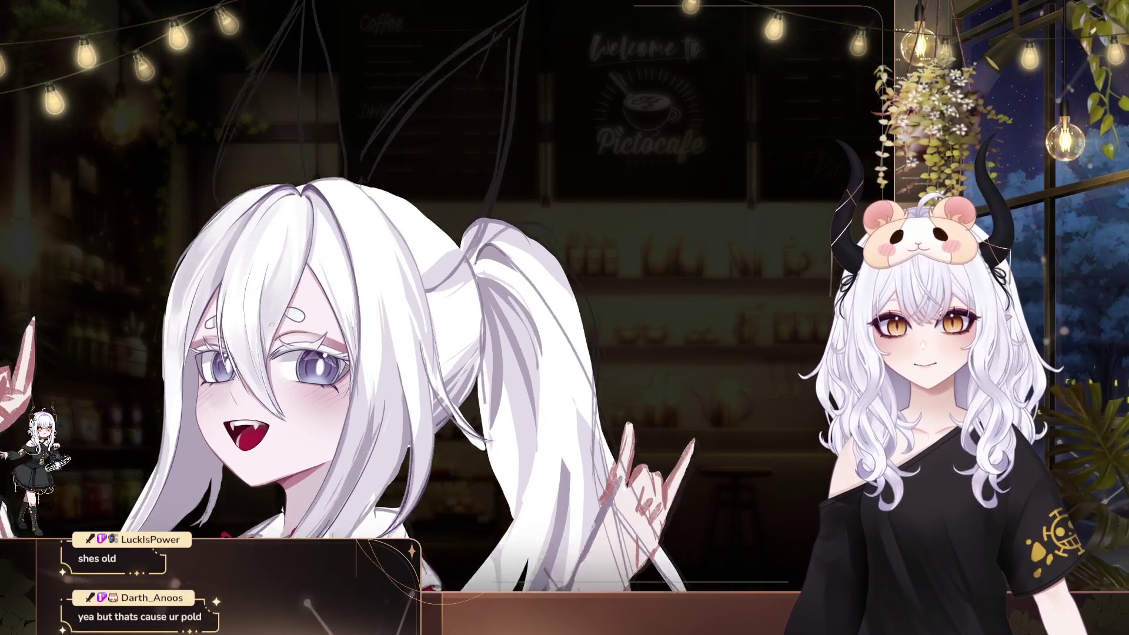
Zoom in close on the shrine maiden's face and shift the view right and up
scroll(328, 254, up, 4)
scroll(273, 221, up, 2)
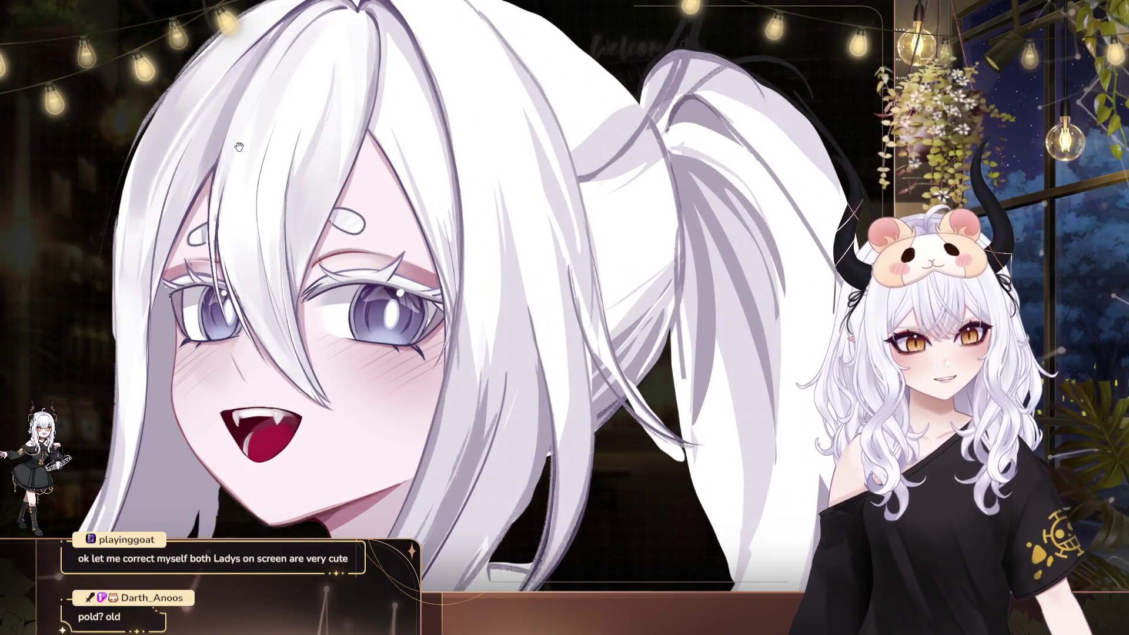
scroll(210, 141, up, 1)
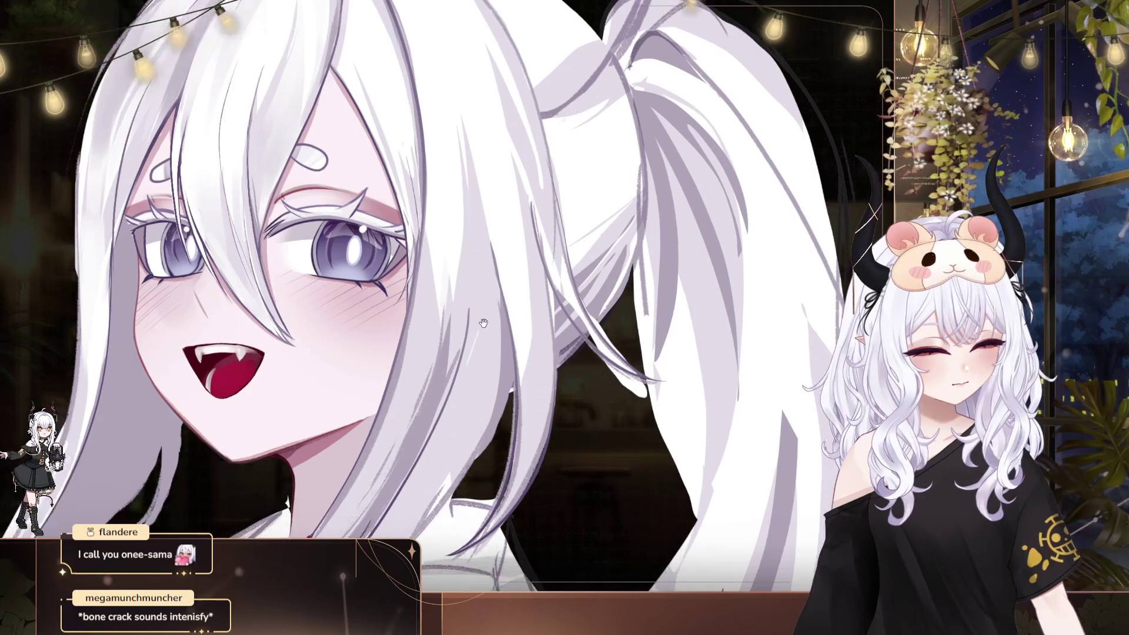
drag(362, 457, 416, 412)
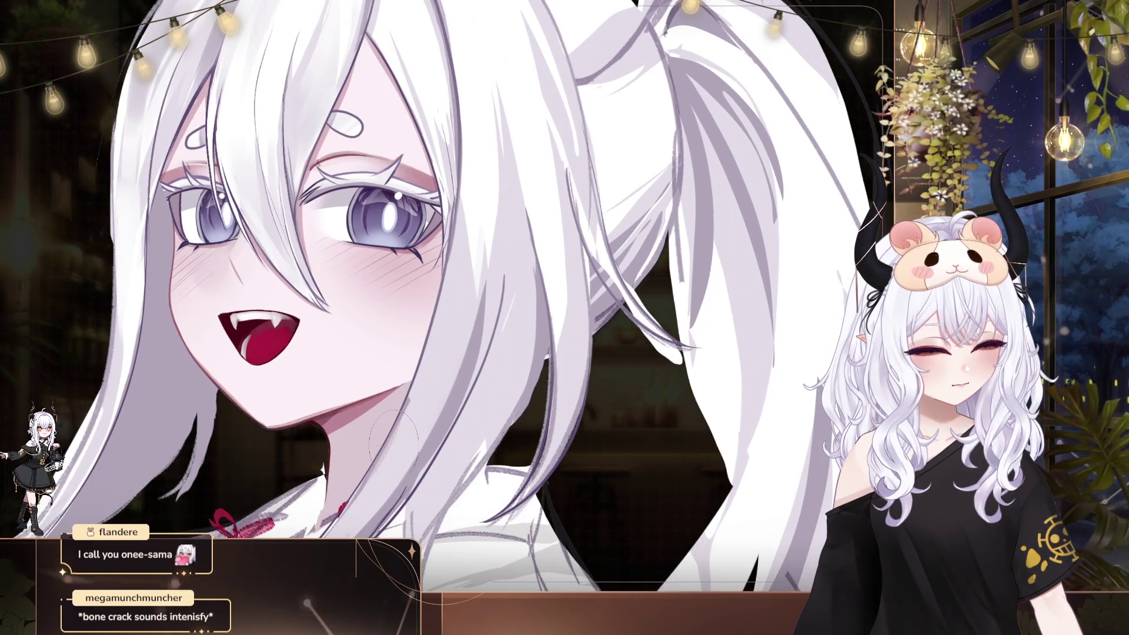
Zoom back out to the waist-up figure with both hands raised
scroll(485, 271, down, 5)
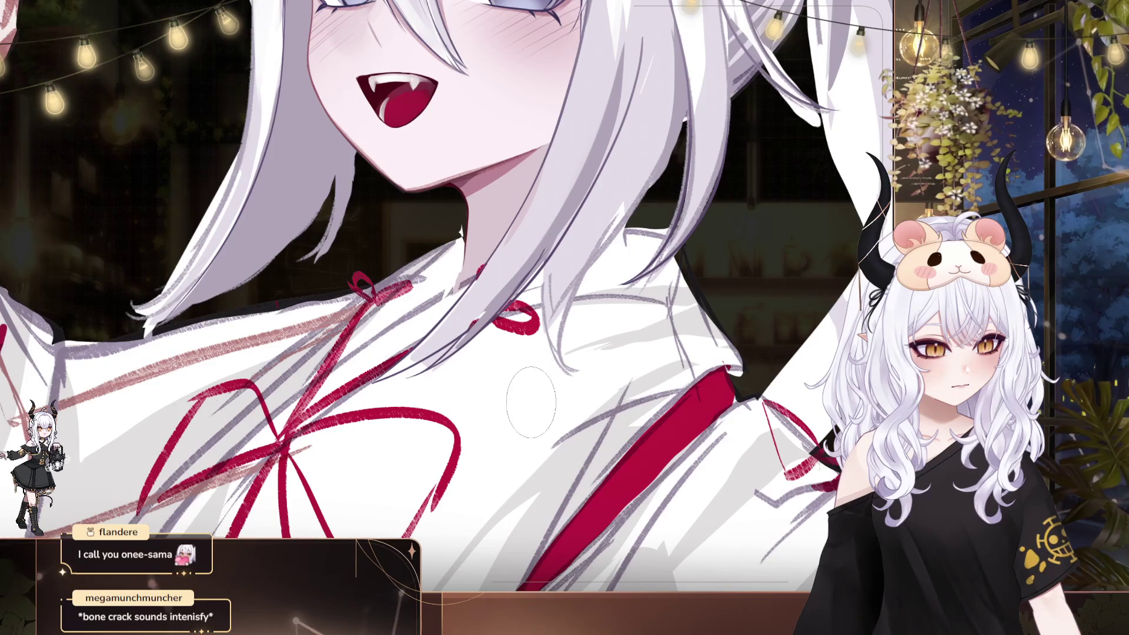
scroll(390, 446, up, 3)
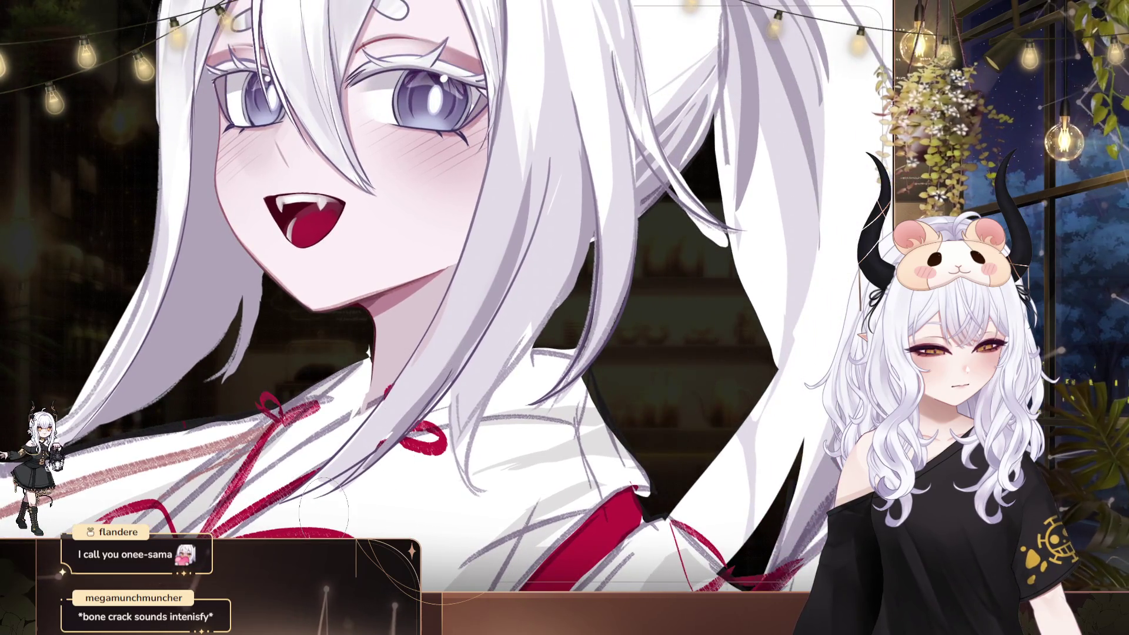
scroll(324, 505, down, 5)
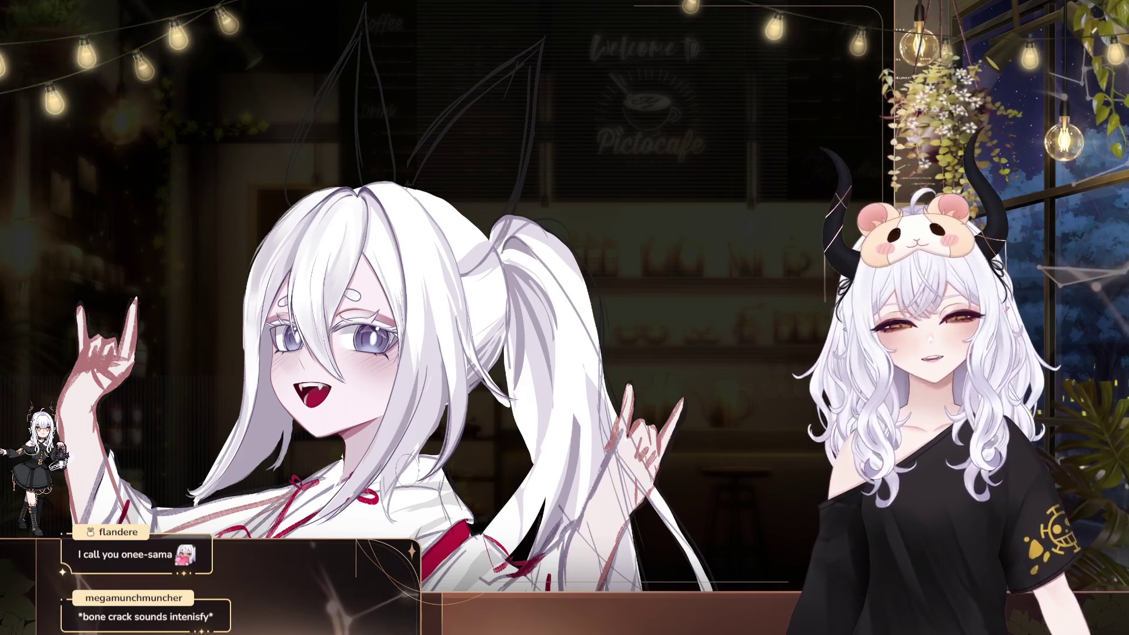
Mirror the canvas horizontally, then shift the flipped illustration left and down and zoom in
drag(463, 391, 489, 379)
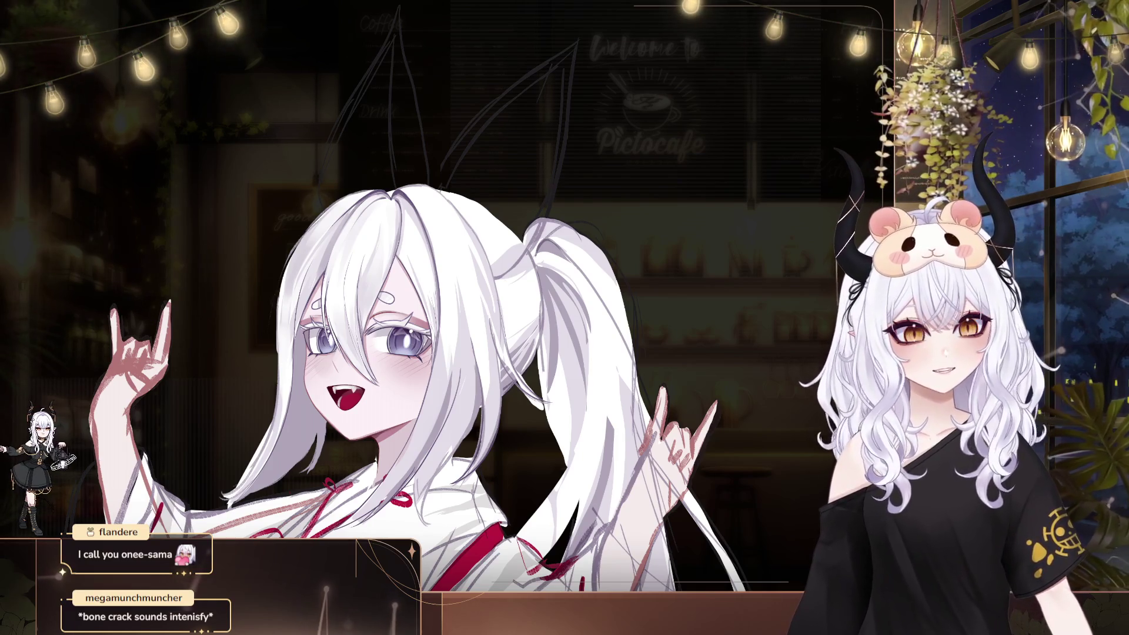
key(h)
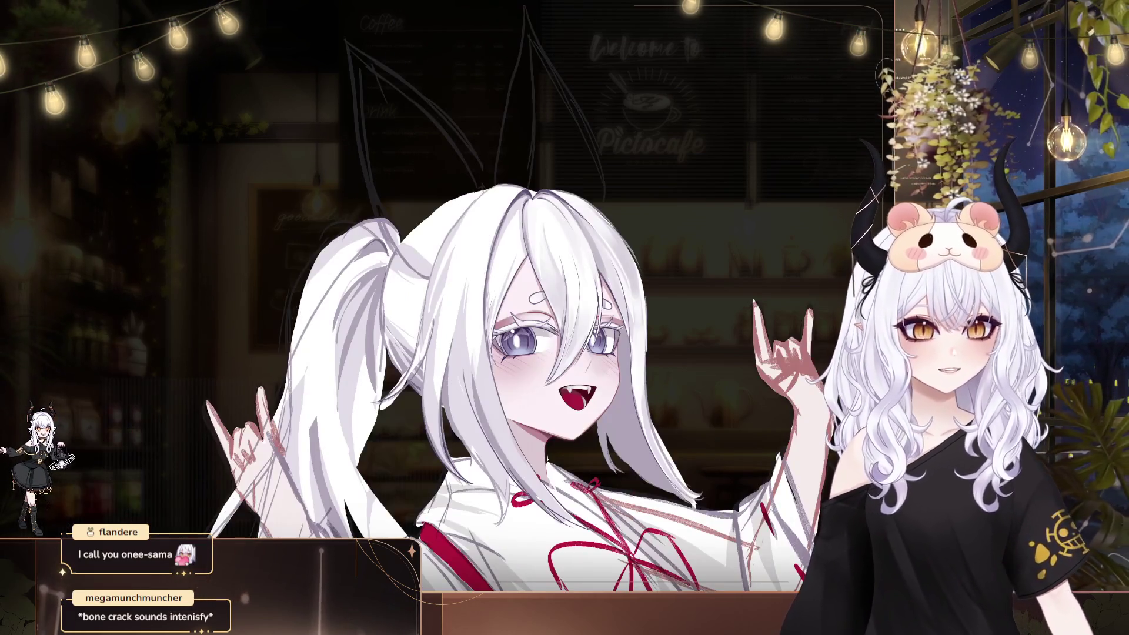
drag(658, 199, 572, 225)
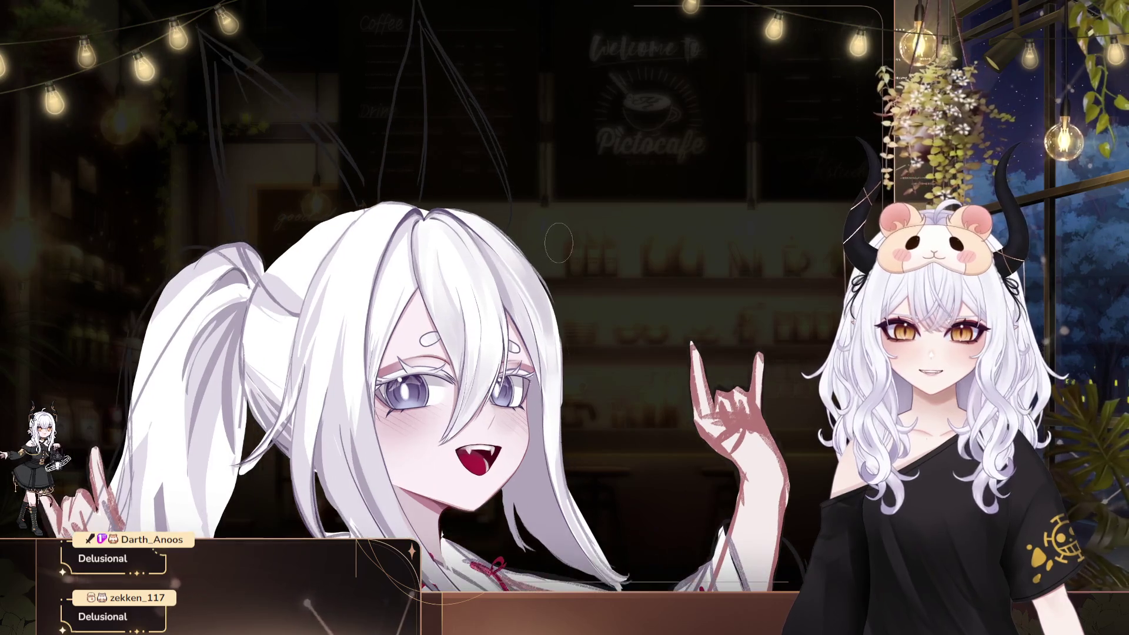
scroll(585, 235, up, 2)
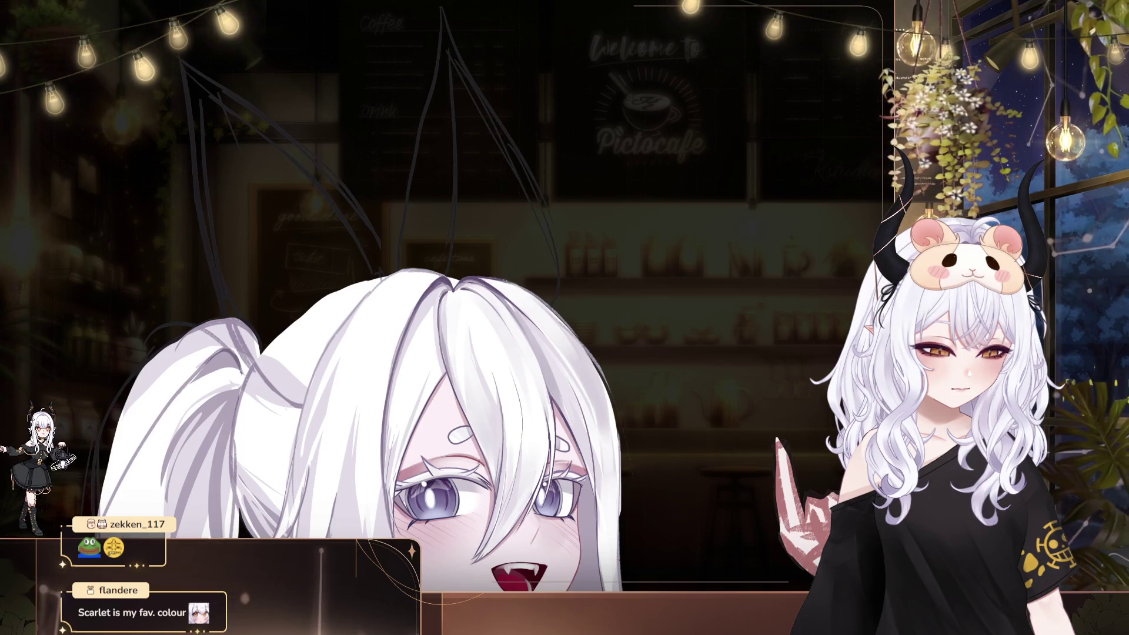
Pan the enlarged face left with the ponytail in view, then zoom out to show shoulders and kimono
drag(440, 254, 204, 206)
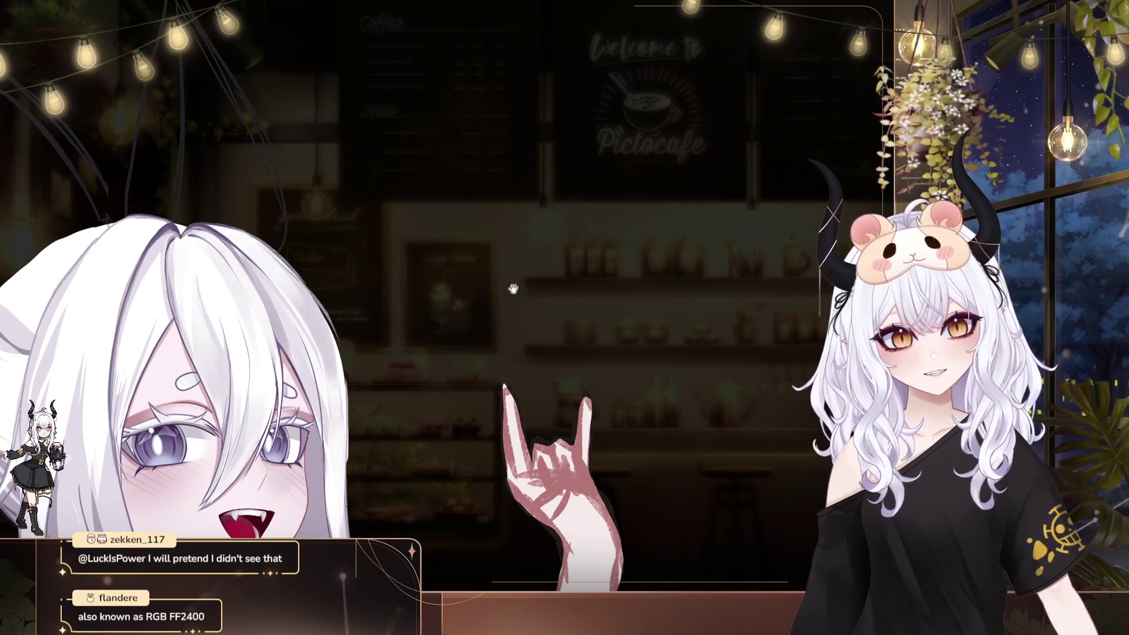
drag(151, 211, 663, 239)
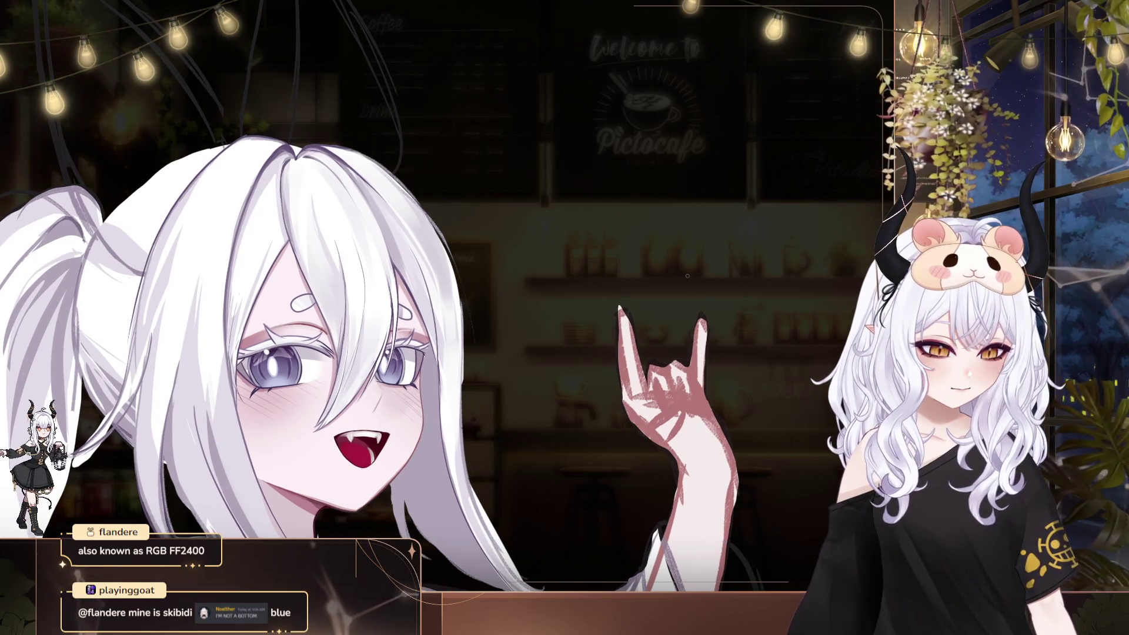
key(ctrl+minus)
key(ctrl+minus)
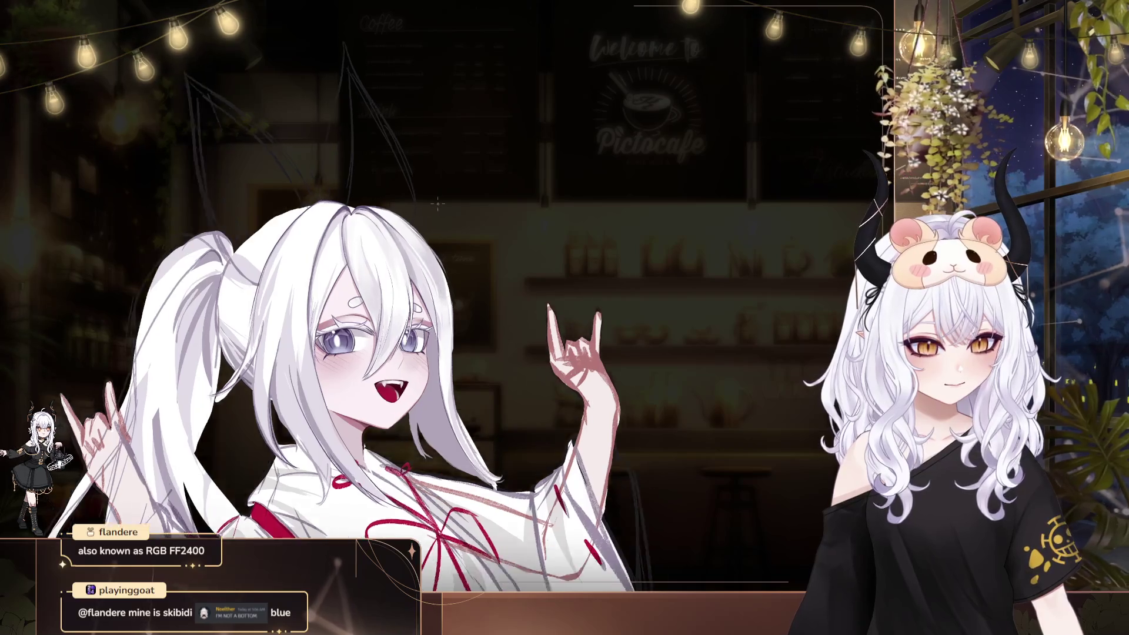
Zoom in on the character's face and pan the sketch left, up, then back right and down
key(ctrl+plus)
key(ctrl+plus)
key(ctrl+plus)
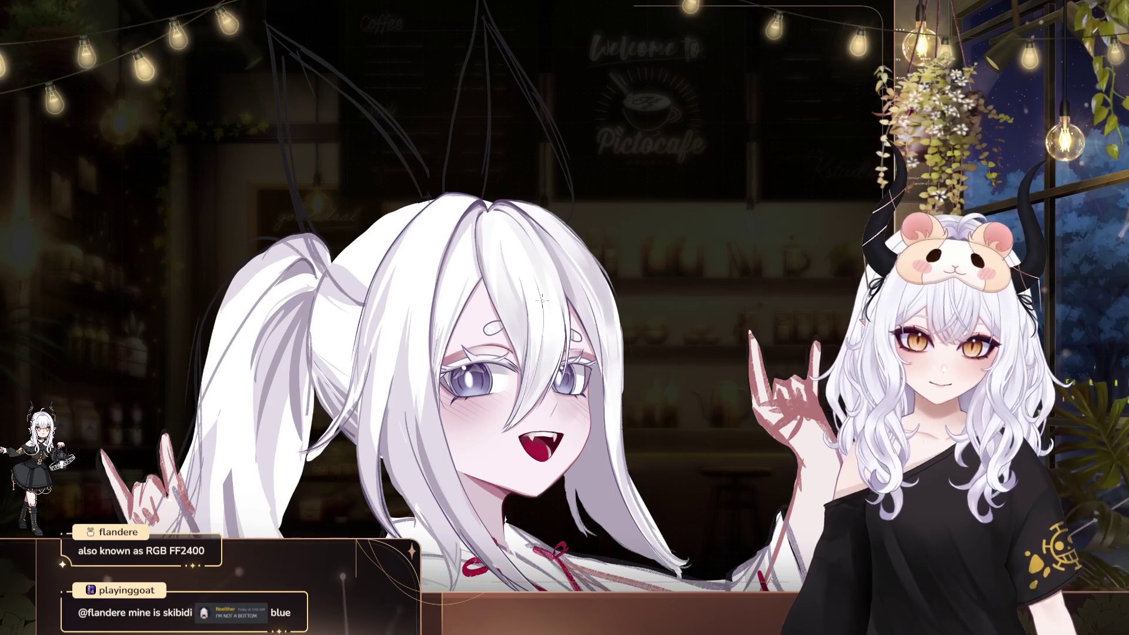
drag(542, 300, 428, 193)
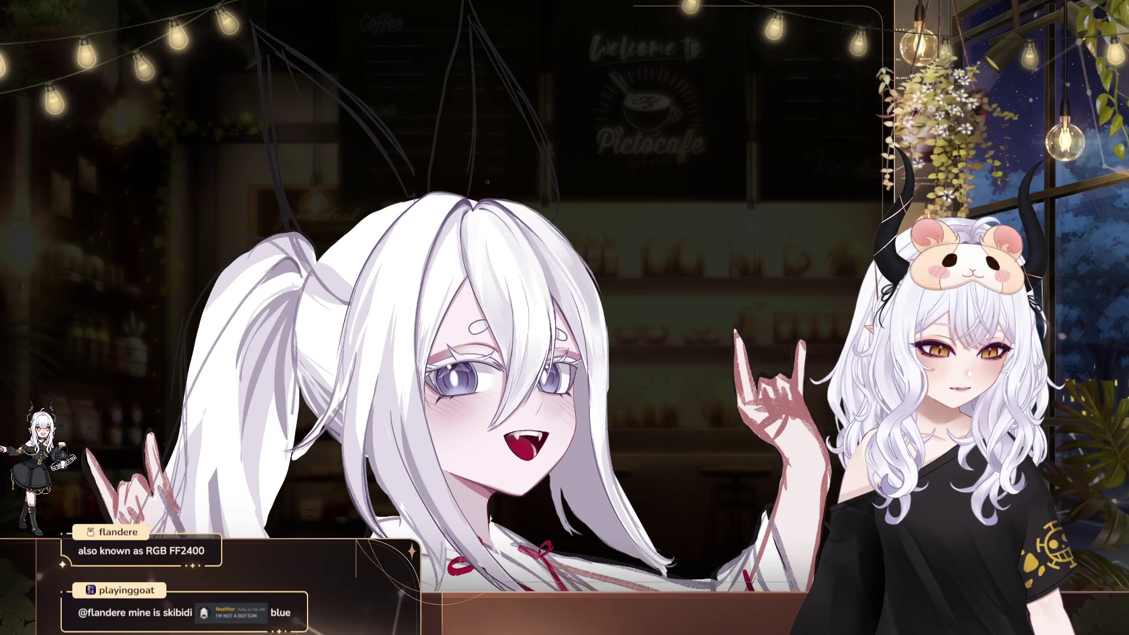
drag(487, 182, 223, 110)
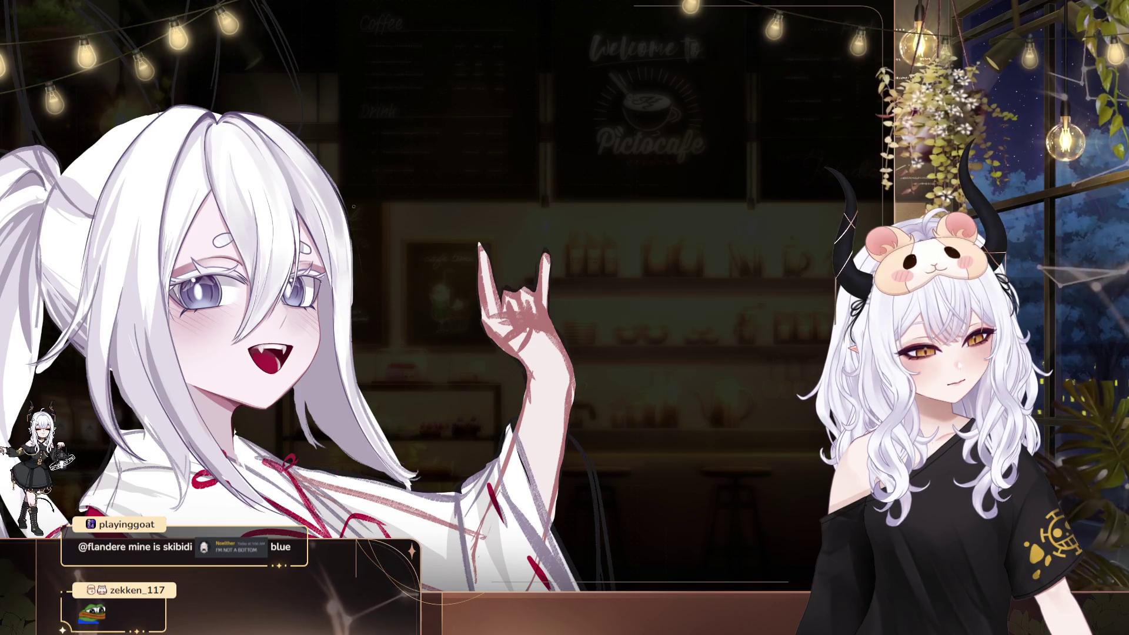
drag(597, 272, 753, 310)
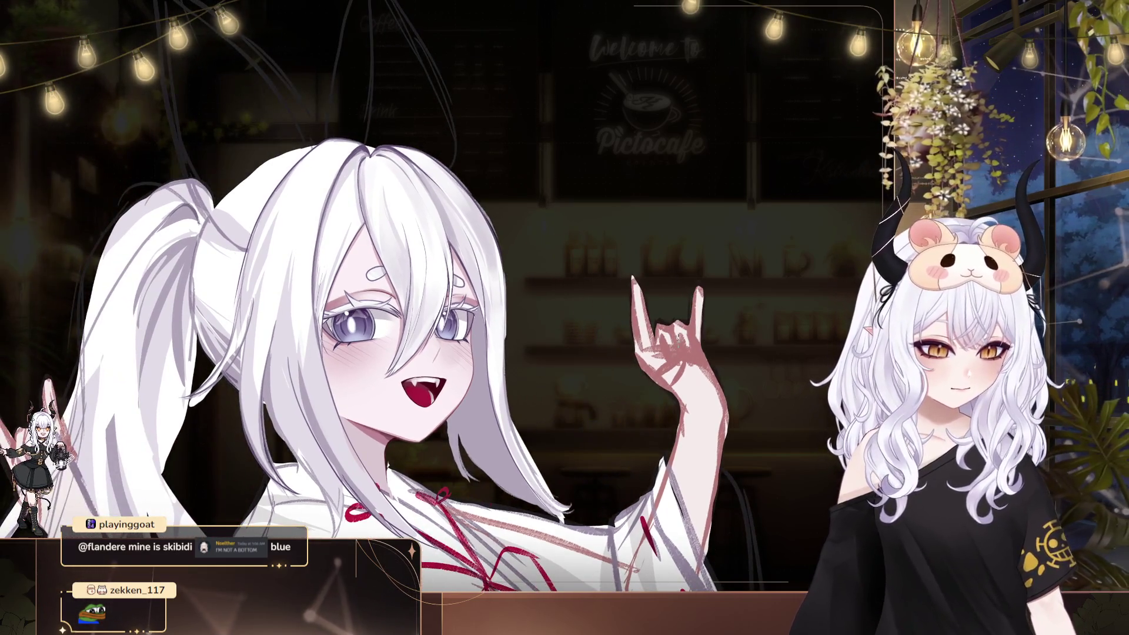
Zoom the sketch out and pan it up-left until the character sits at medium size left of centre
scroll(464, 424, down, 2)
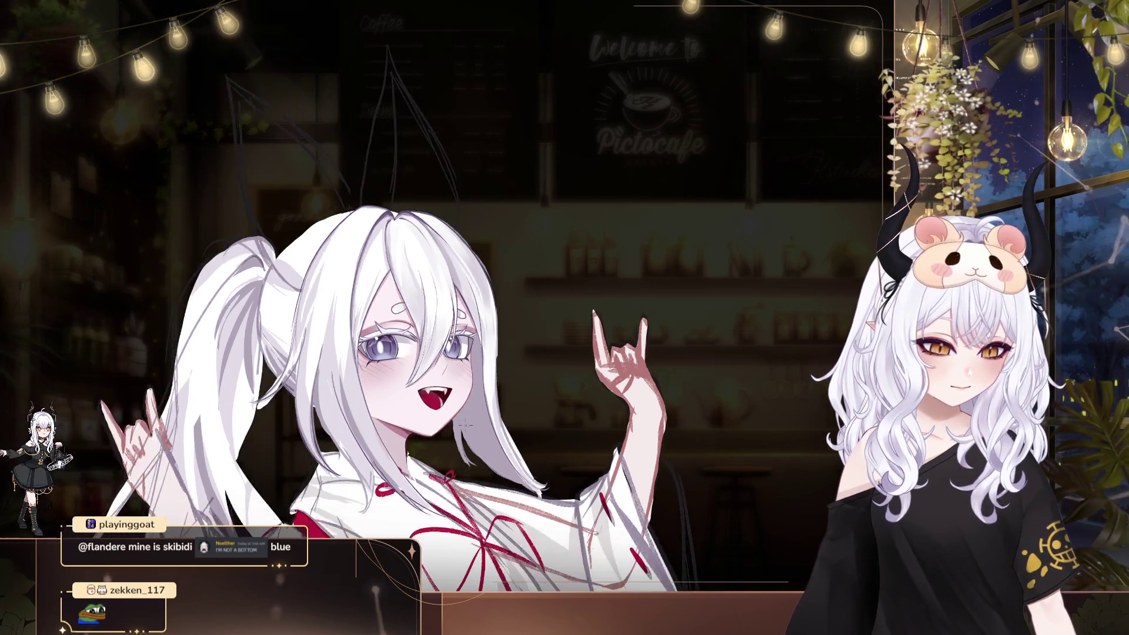
scroll(464, 425, down, 1)
scroll(478, 393, down, 1)
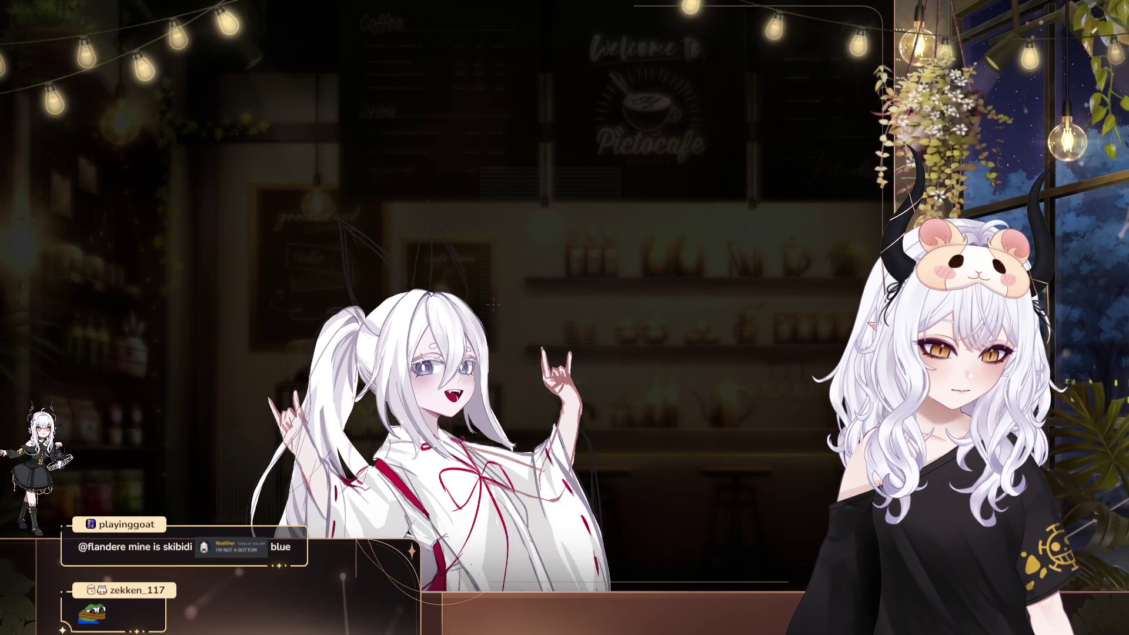
scroll(493, 304, down, 1)
scroll(480, 302, up, 1)
scroll(504, 247, up, 2)
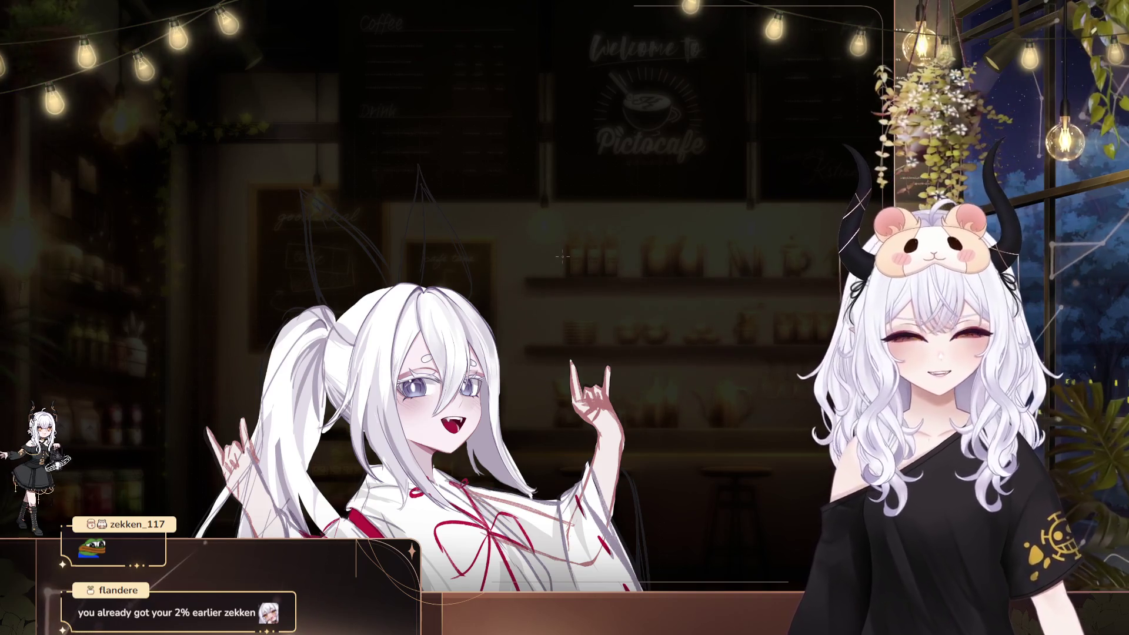
drag(644, 326, 293, 180)
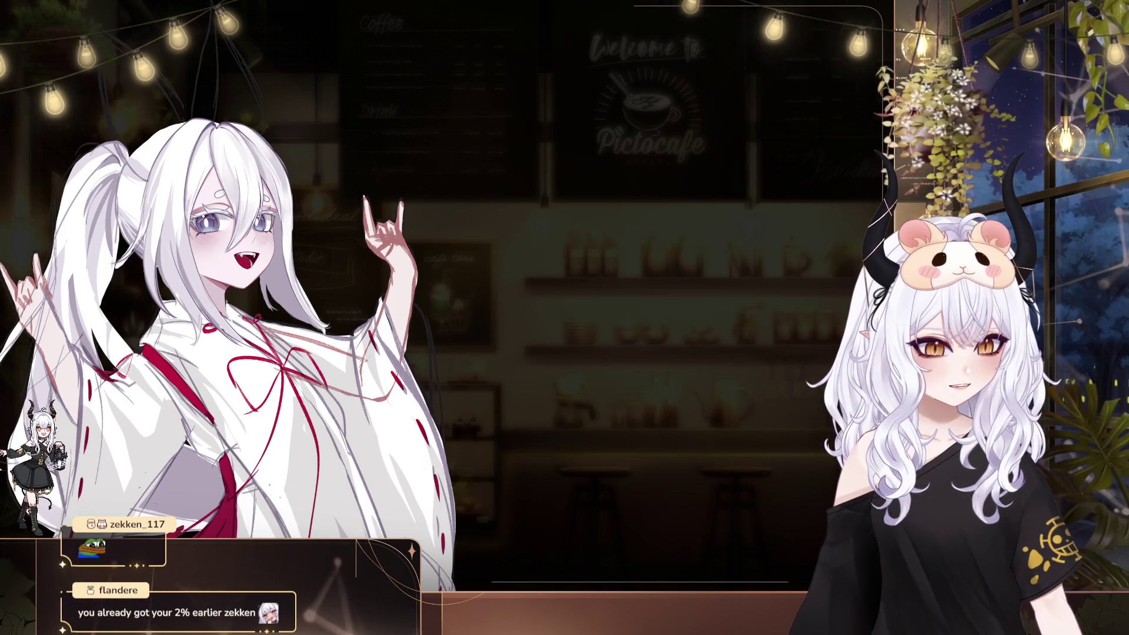
drag(229, 245, 205, 237)
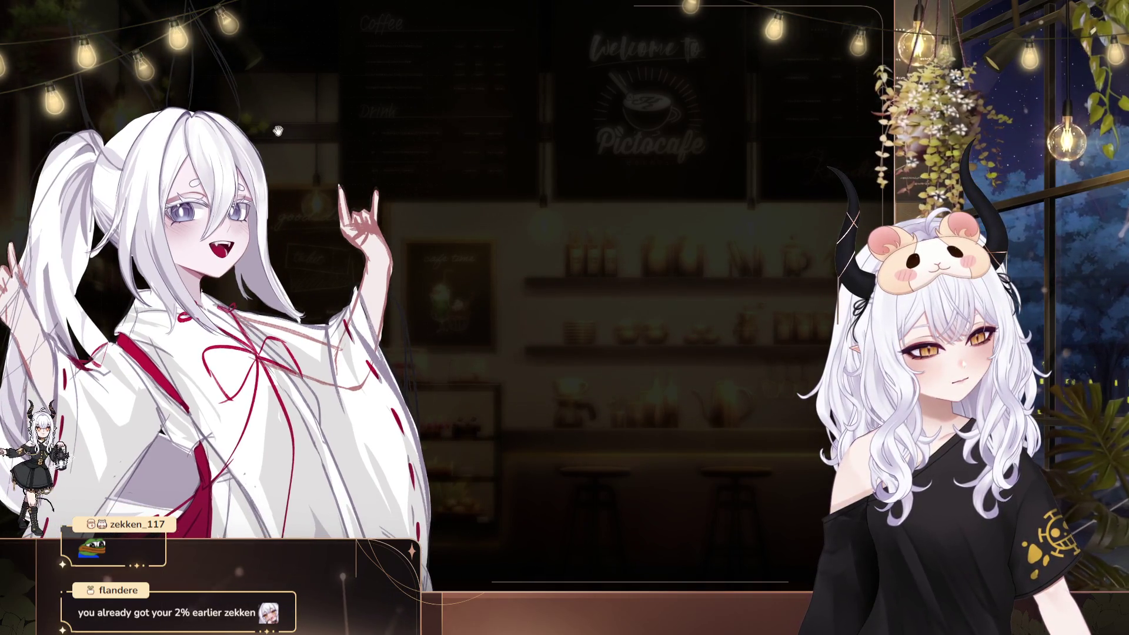
drag(278, 131, 284, 138)
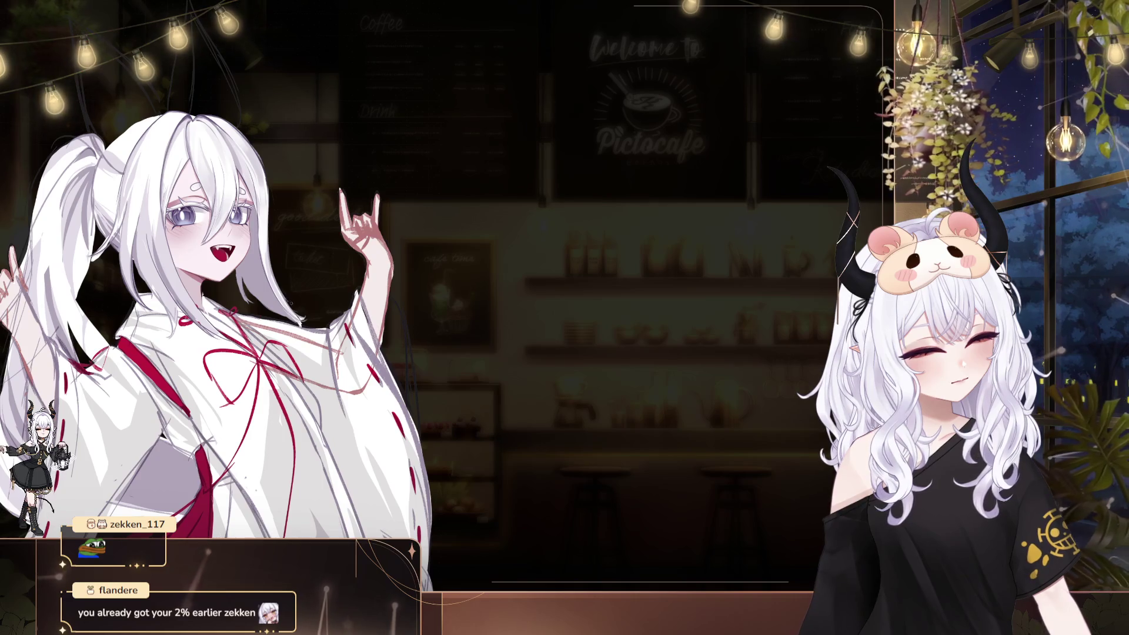
drag(306, 286, 306, 144)
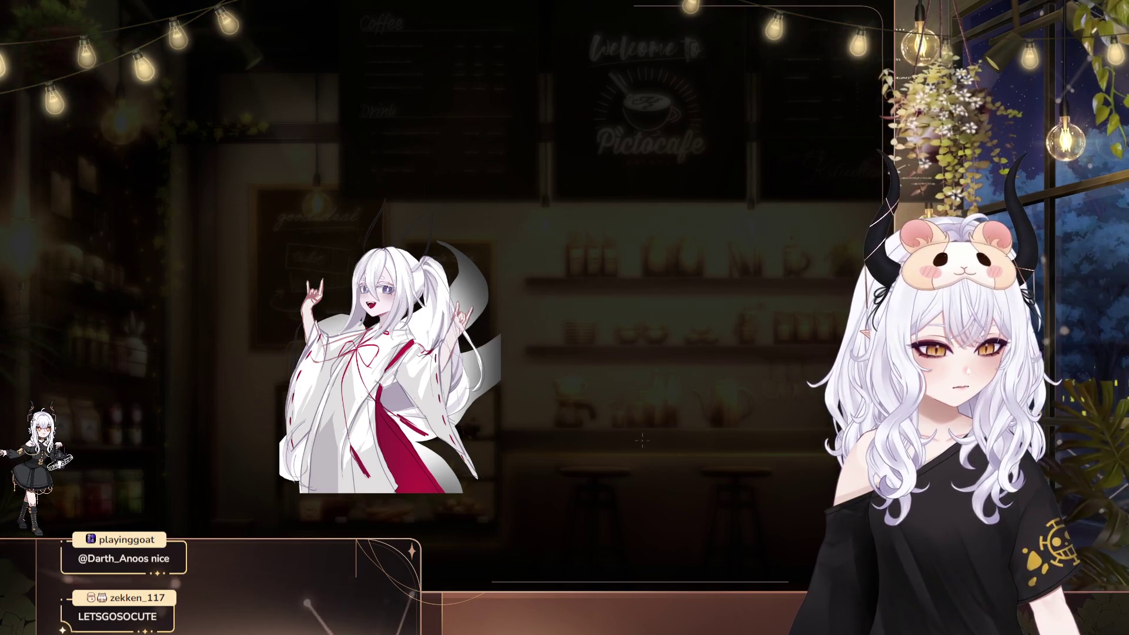
Readjust the zoom to frame the fox-eared character's upper body on the white canvas
scroll(545, 393, down, 1)
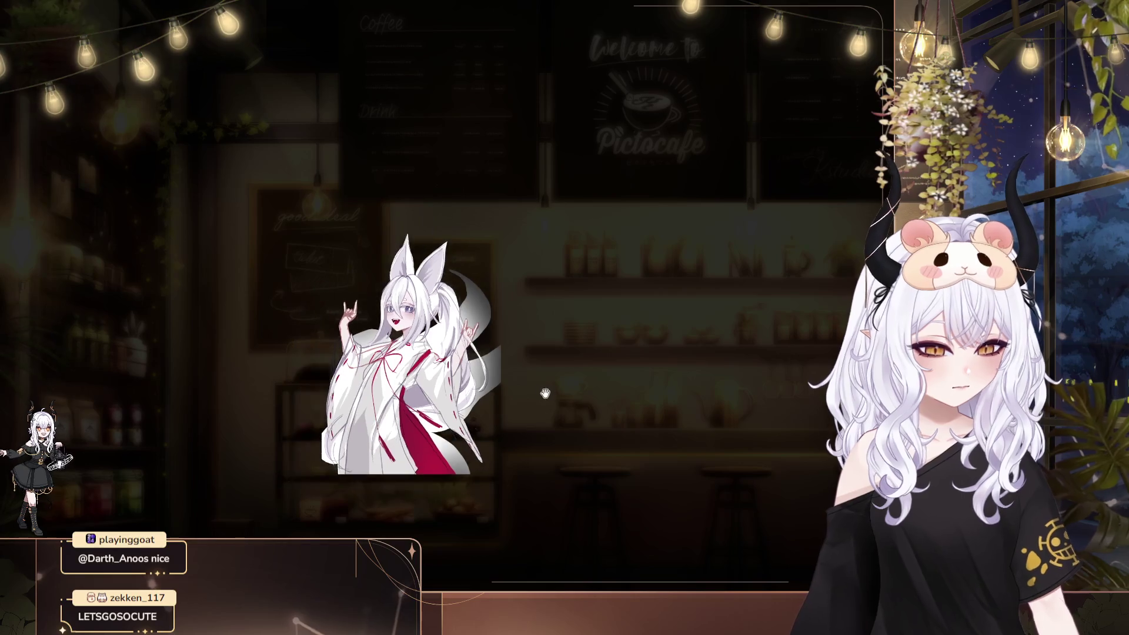
scroll(546, 428, up, 1)
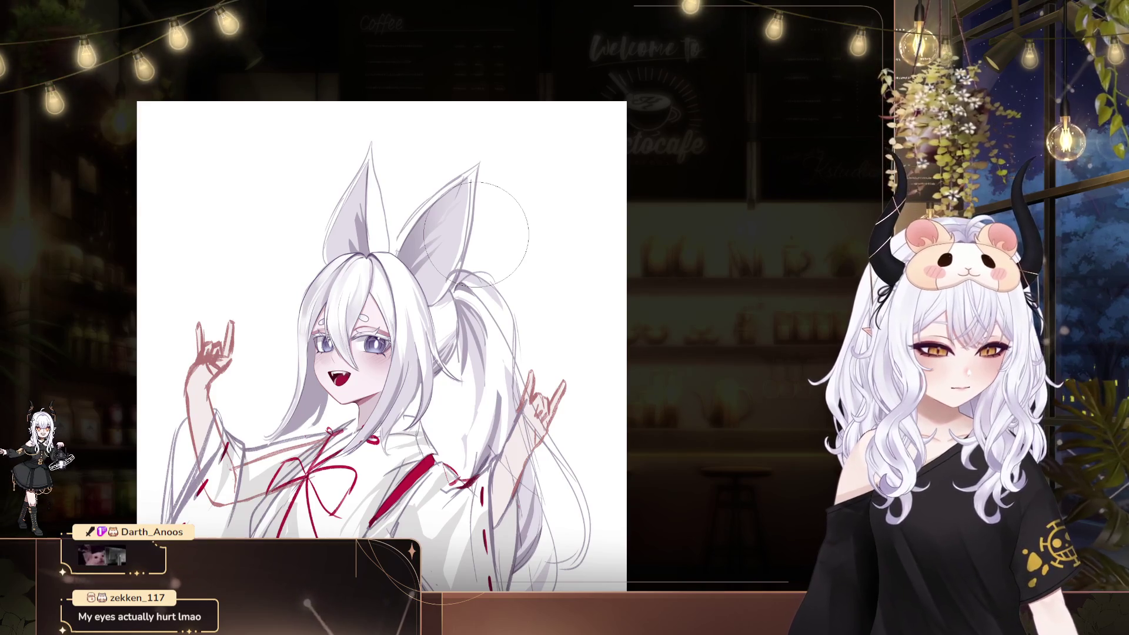
drag(344, 326, 350, 329)
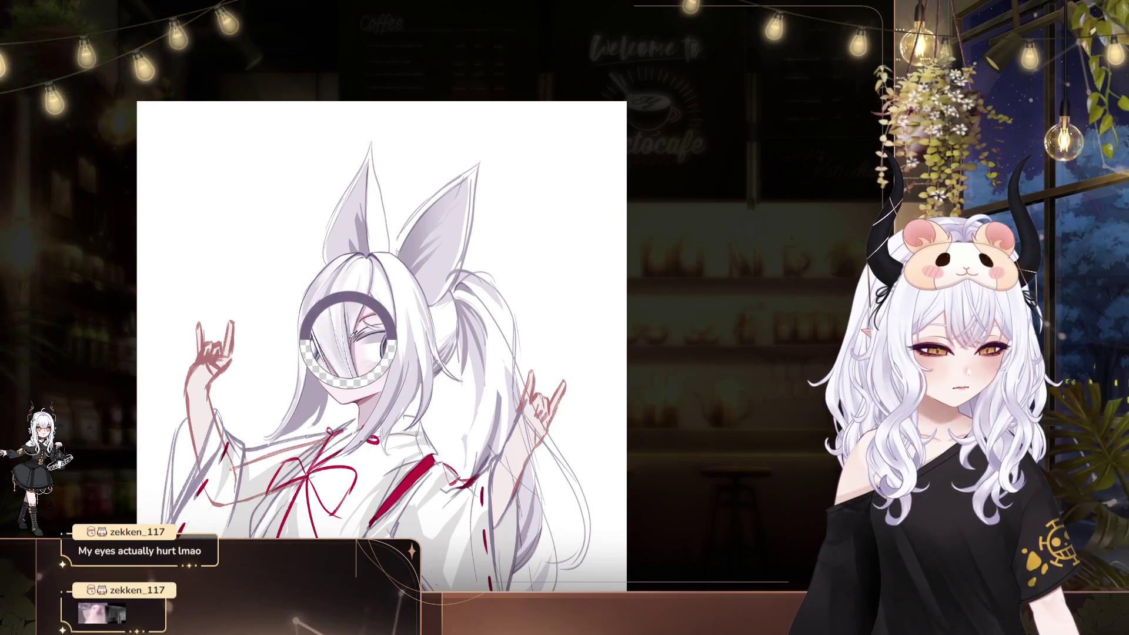
key(ctrl+z)
key(ctrl+y)
key(ctrl+z)
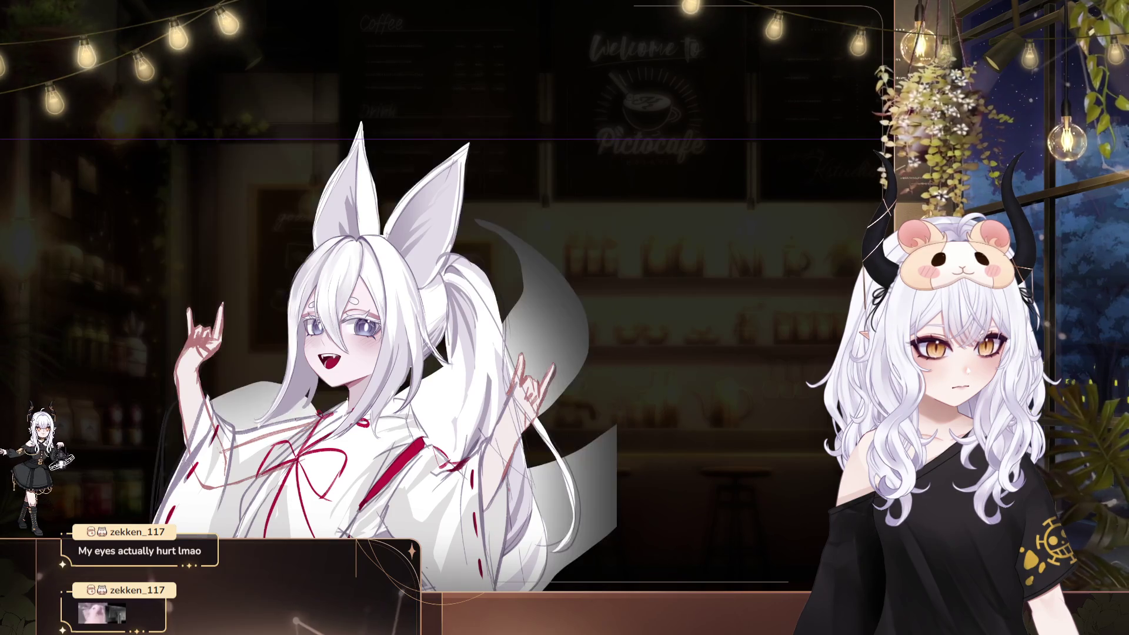
Hide the translucent tail while keeping the ponytail, then zoom out to the full figure
drag(740, 429, 677, 403)
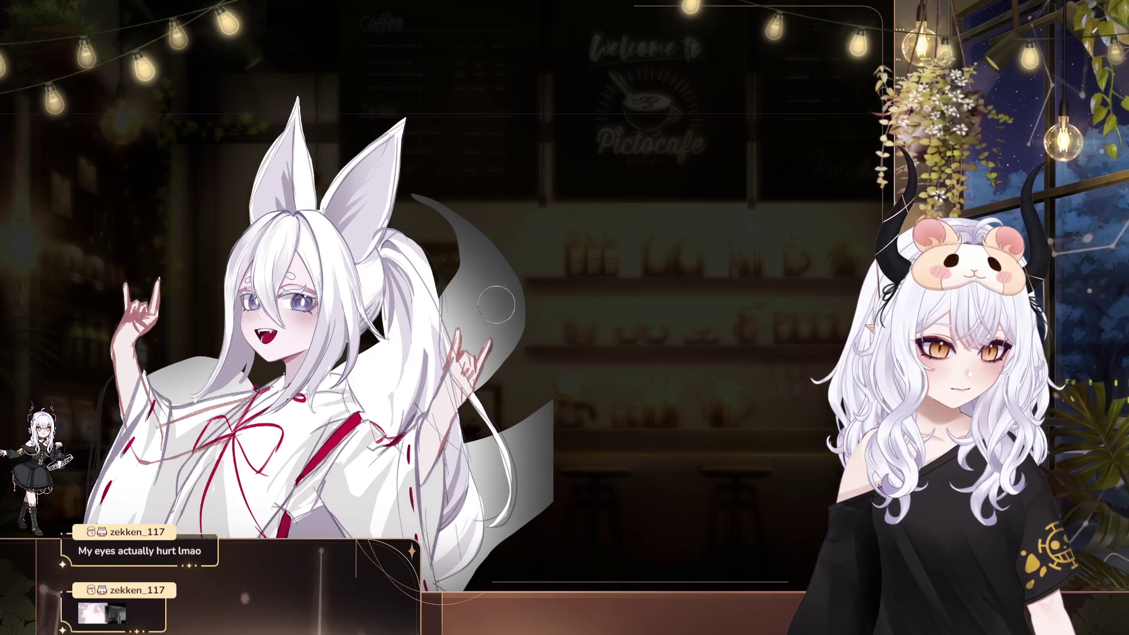
key(ctrl+z)
key(ctrl+z)
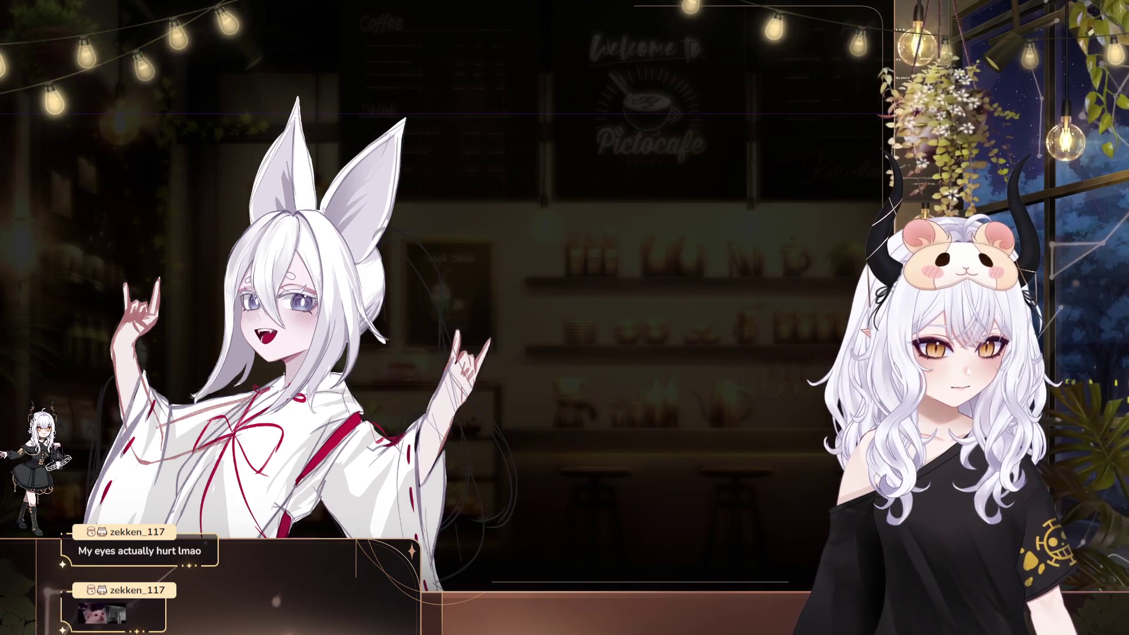
key(ctrl+y)
key(ctrl+z)
key(ctrl+y)
key(ctrl+z)
key(ctrl+y)
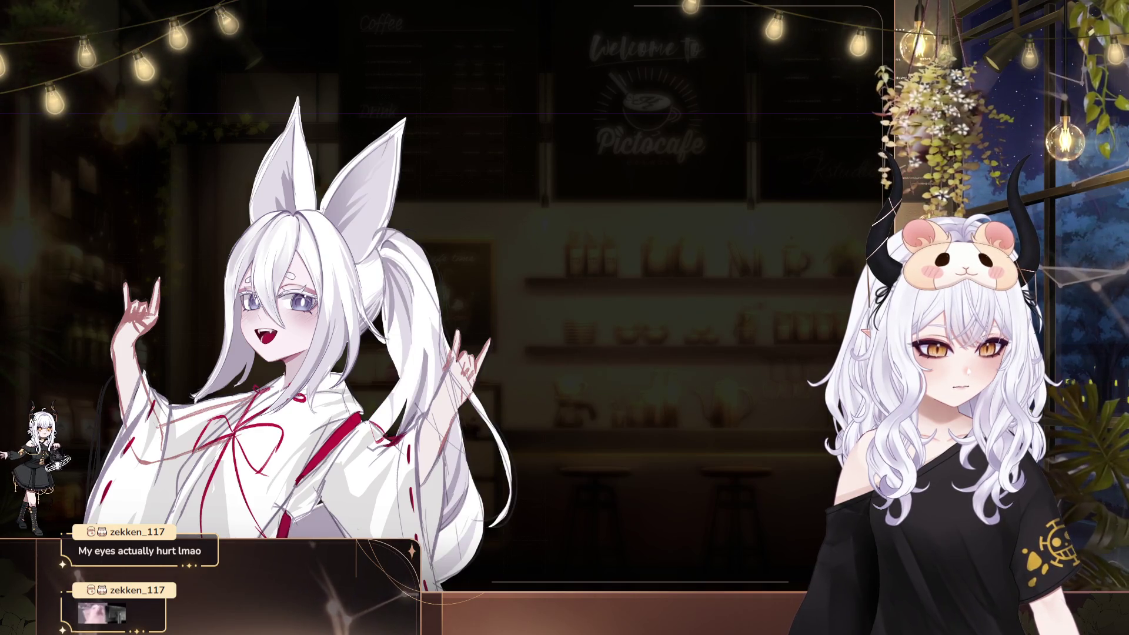
key(ctrl+minus)
key(ctrl+minus)
key(ctrl+minus)
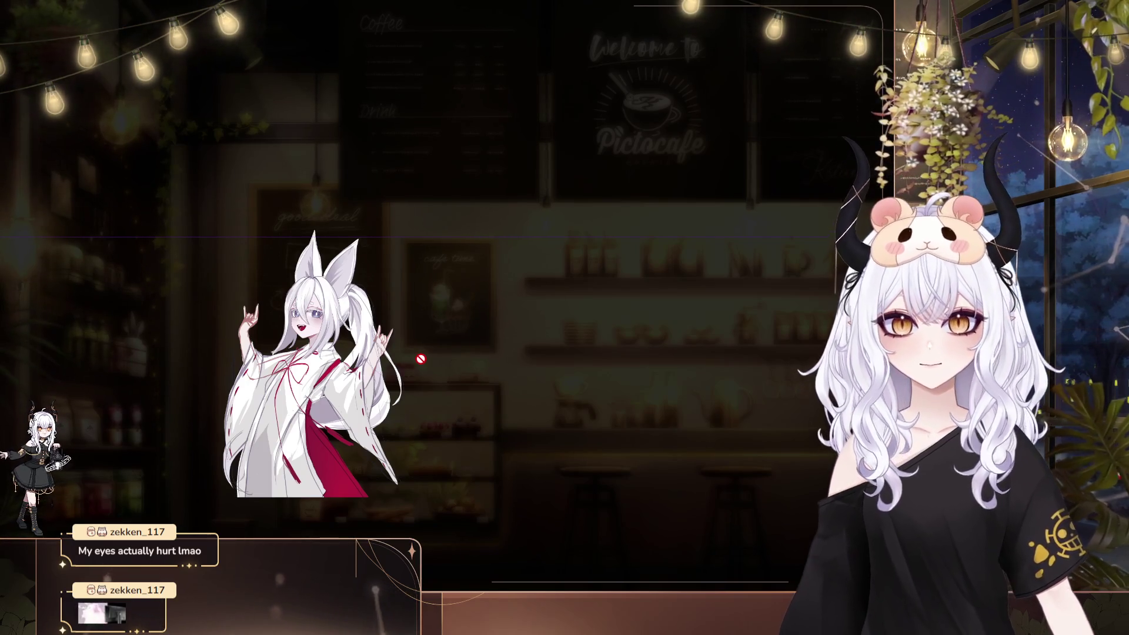
Zoom in on the girl's face and ears, readjust the zoom, and pan the drawing right and down
key(ctrl+plus)
key(ctrl+plus)
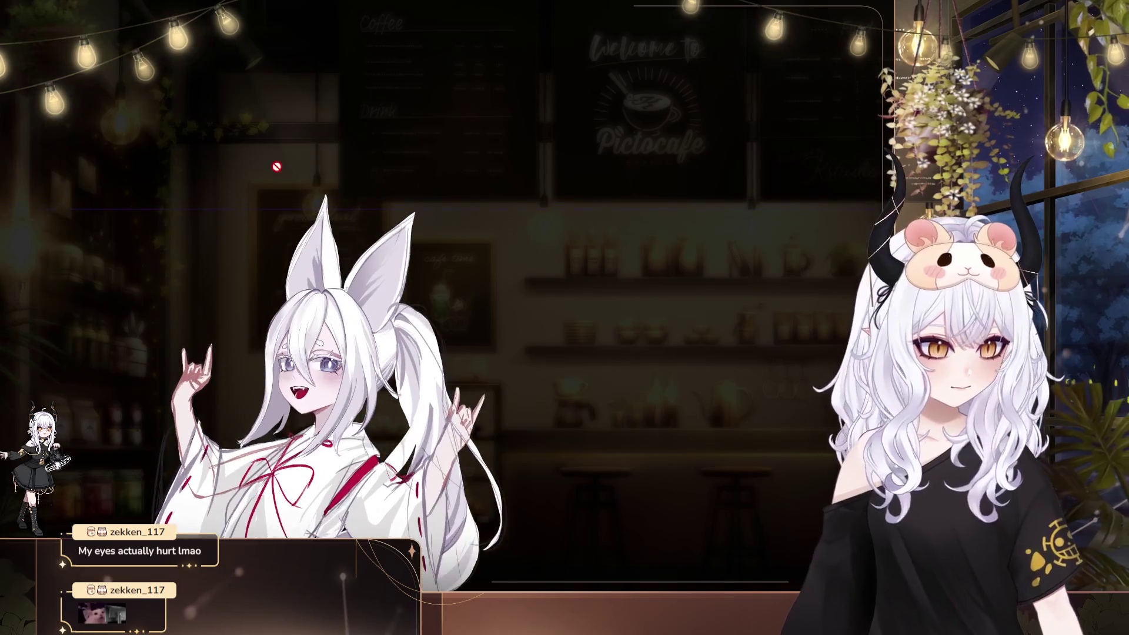
key(ctrl+plus)
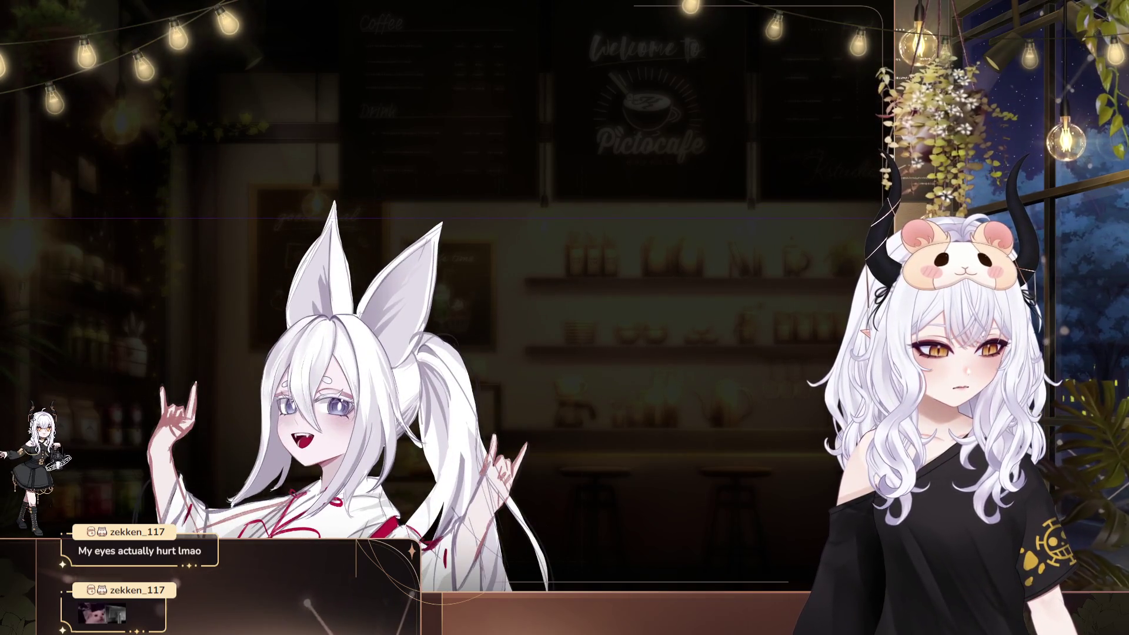
scroll(693, 424, down, 1)
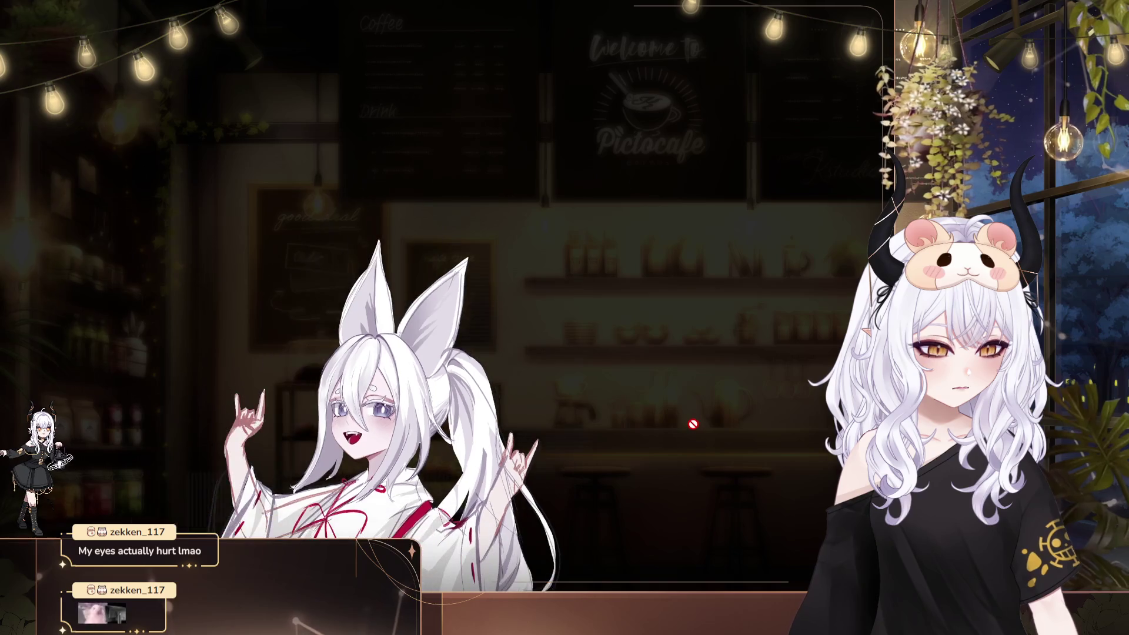
scroll(523, 292, down, 1)
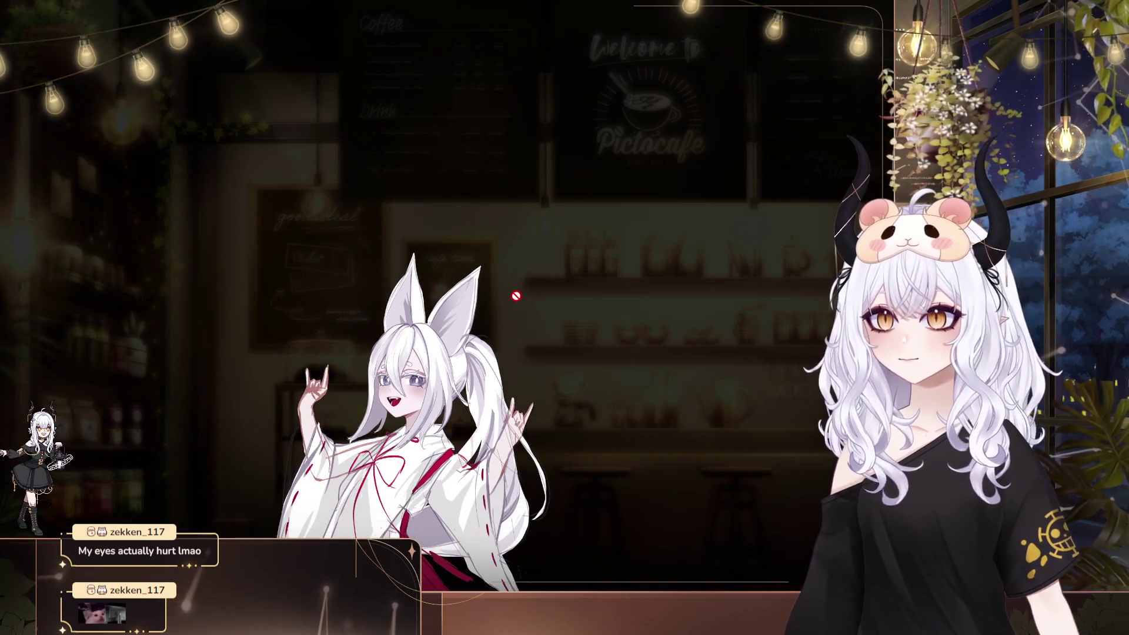
scroll(516, 318, down, 1)
scroll(521, 370, down, 1)
scroll(510, 449, up, 1)
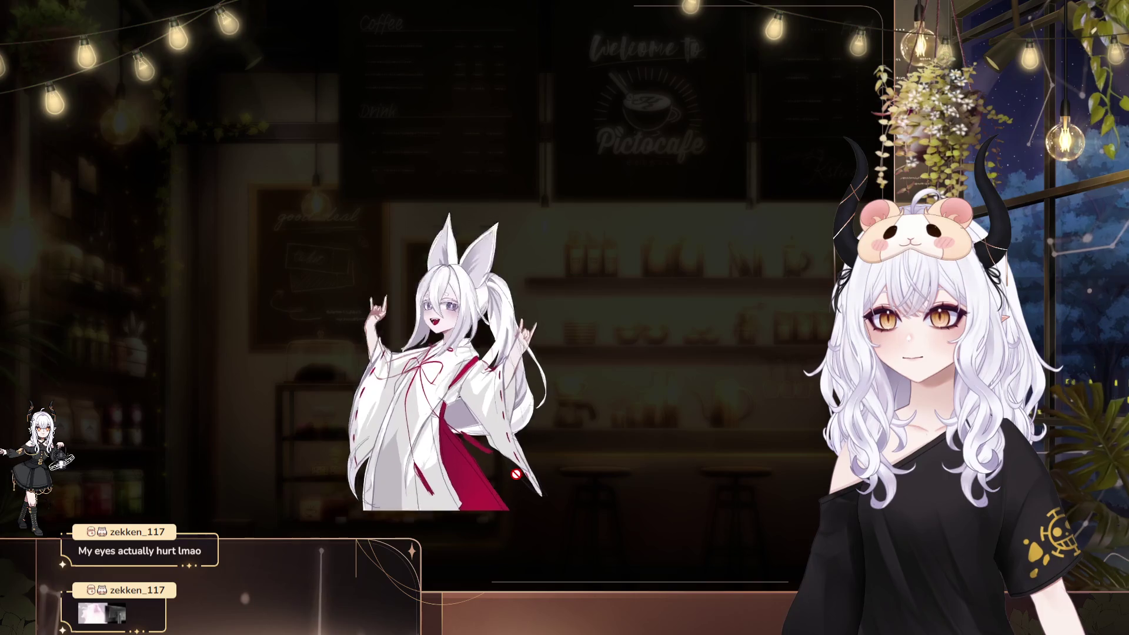
scroll(510, 449, up, 1)
mouse_move(470, 347)
mouse_down()
mouse_move(584, 377)
mouse_move(665, 433)
mouse_up()
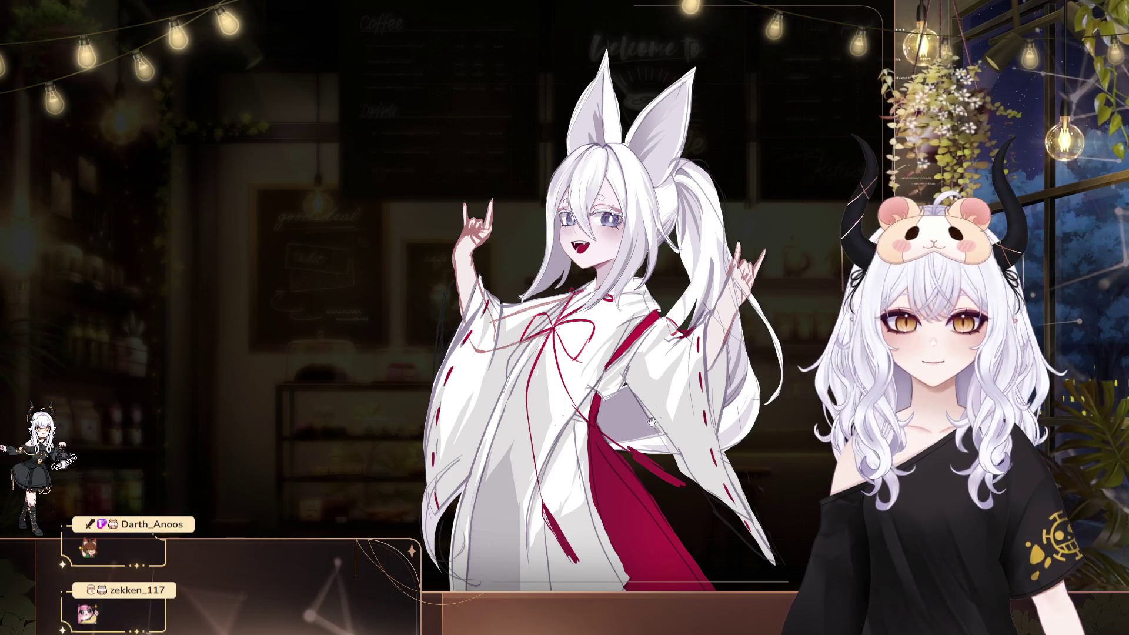
Mirror the drawing horizontally, undo a vertical flip, then pan left and zoom in on her upper body
key(h)
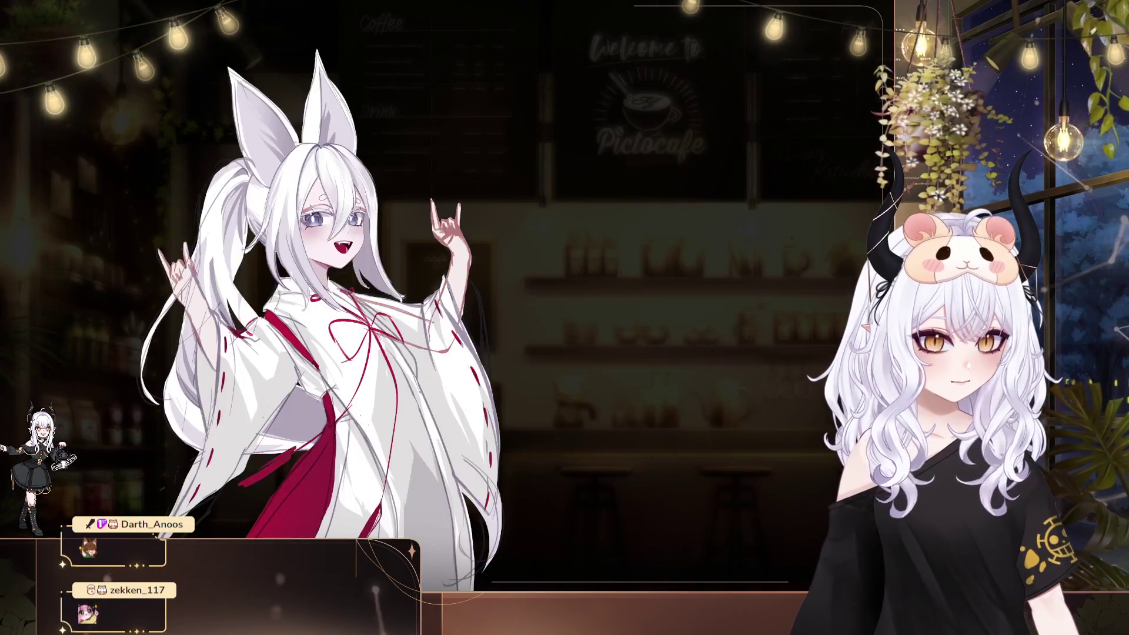
drag(367, 172, 520, 151)
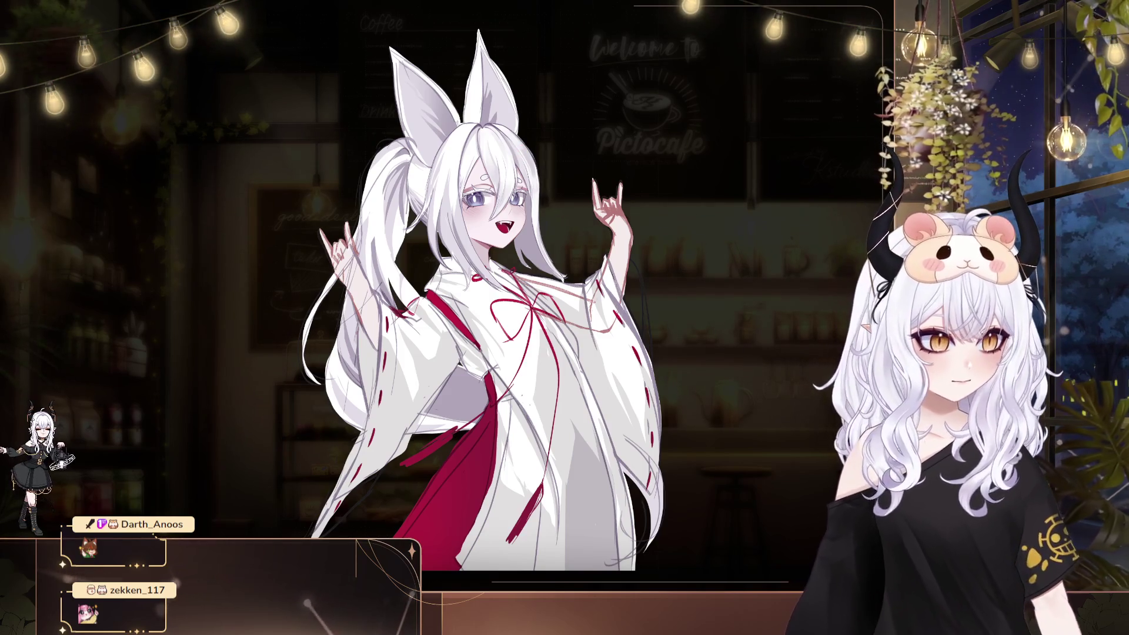
key(v)
key(v)
key(h)
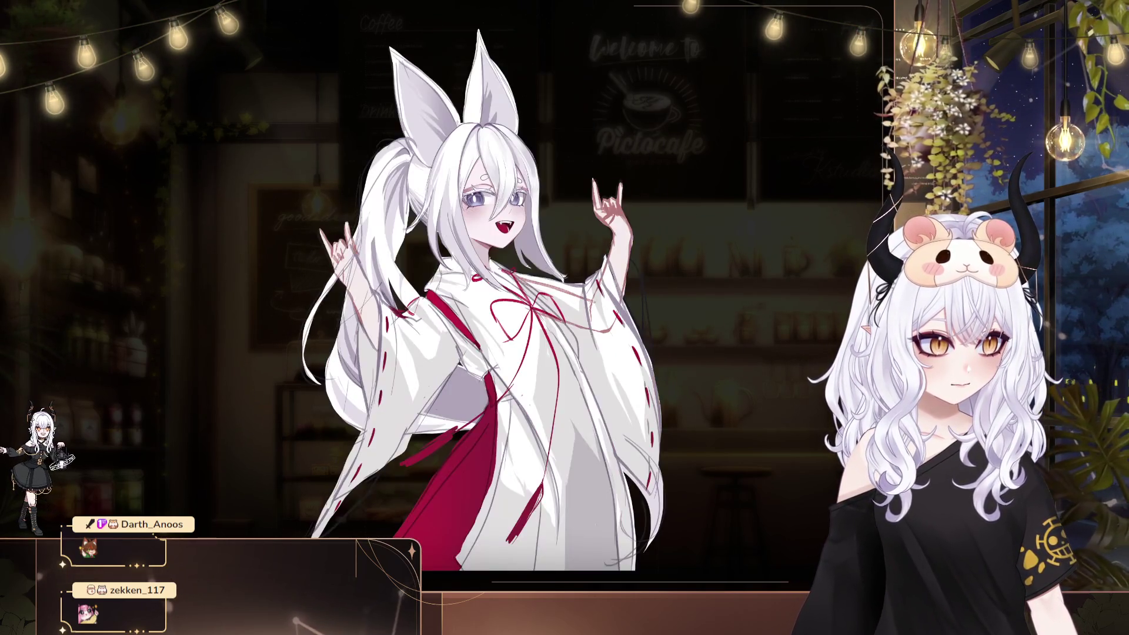
drag(579, 53, 390, 50)
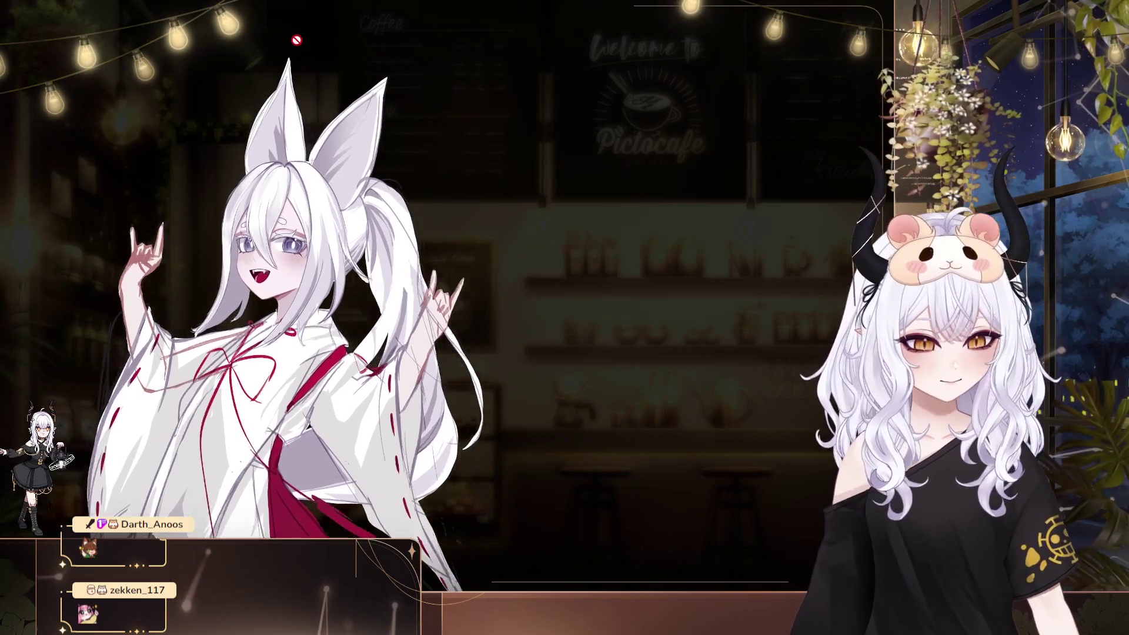
scroll(324, 220, up, 3)
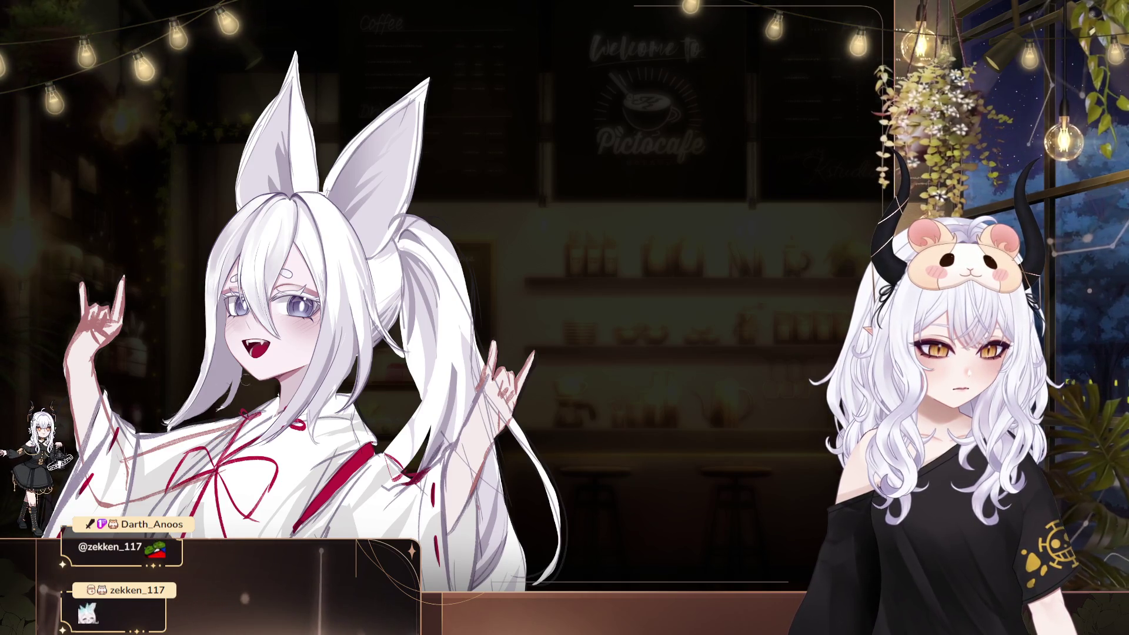
drag(545, 400, 550, 405)
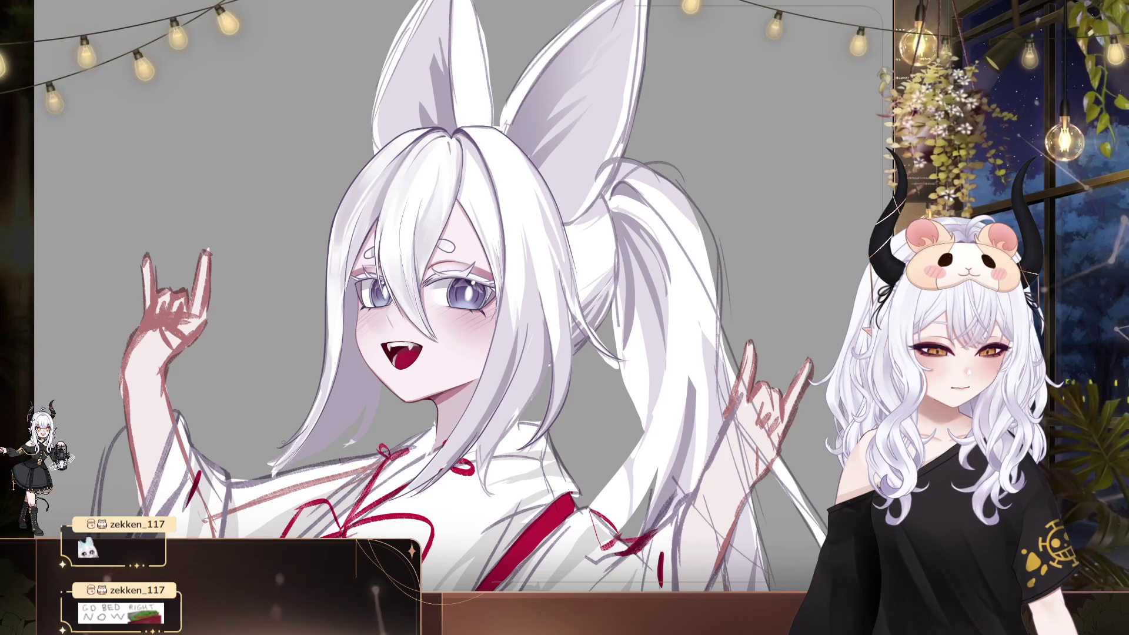
Pan the close-up left over several drags until her fanged face sits at the scene's left edge
drag(435, 317, 471, 323)
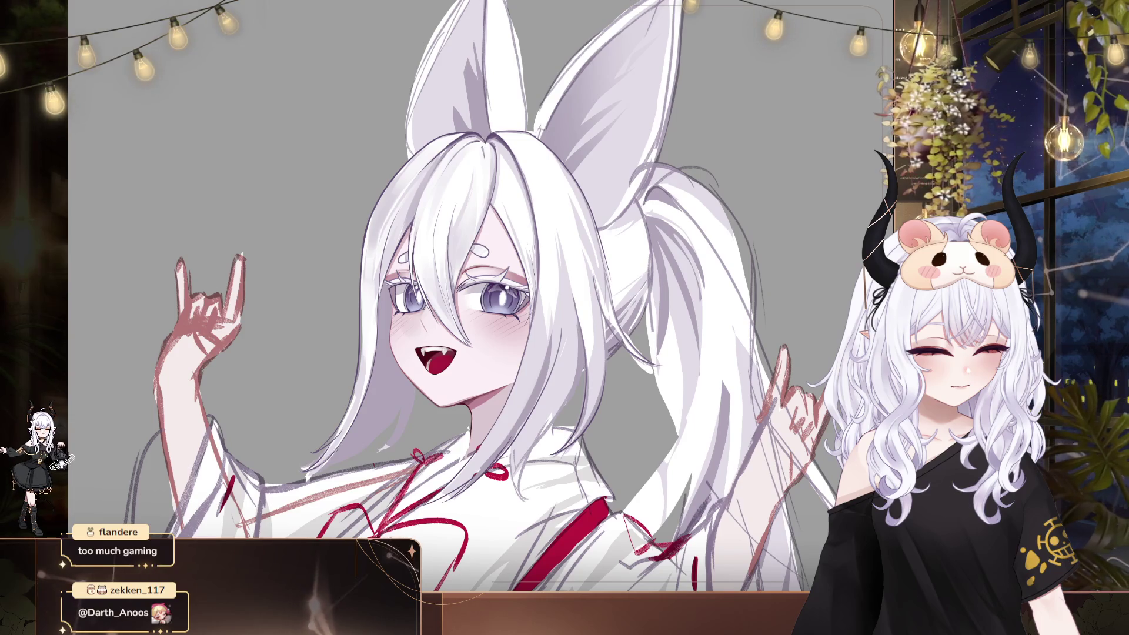
drag(447, 293, 423, 315)
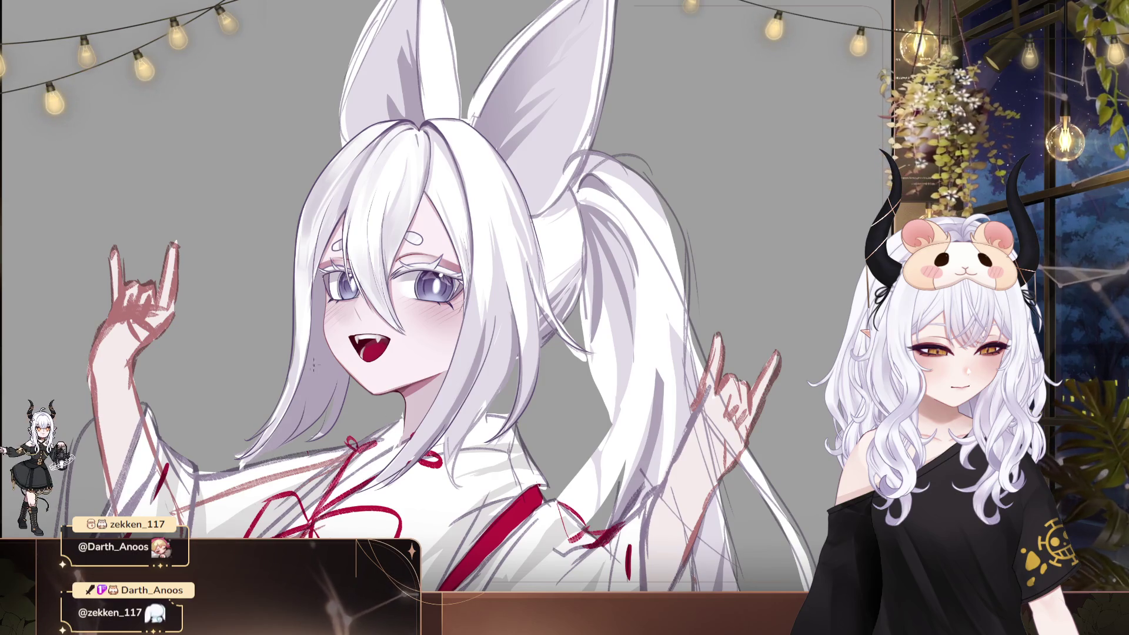
drag(318, 364, 285, 376)
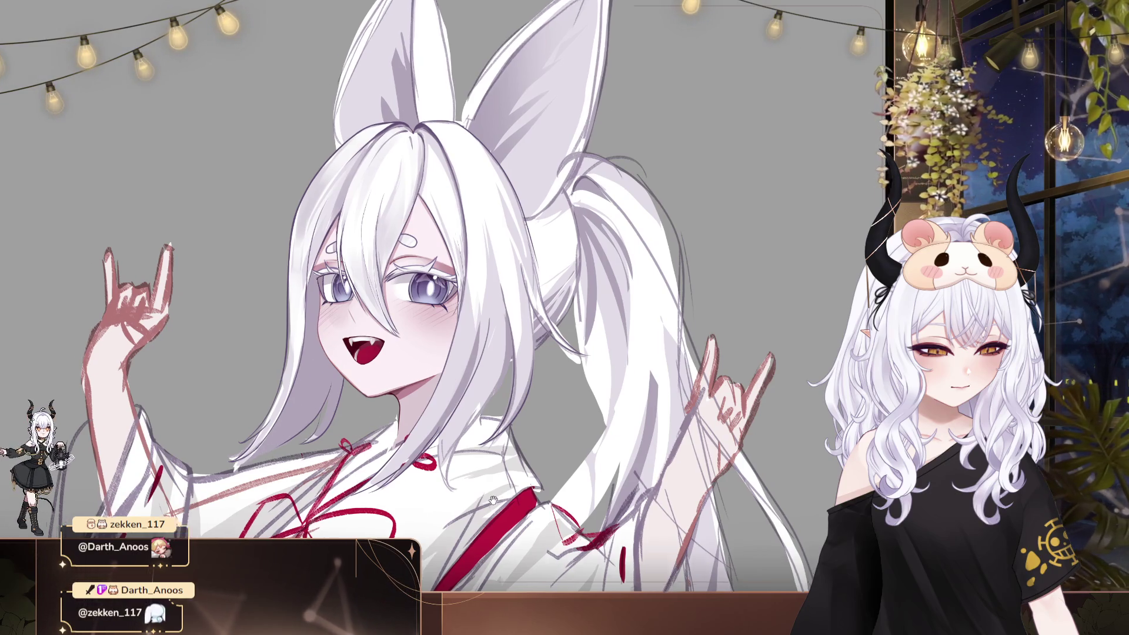
drag(518, 365, 257, 291)
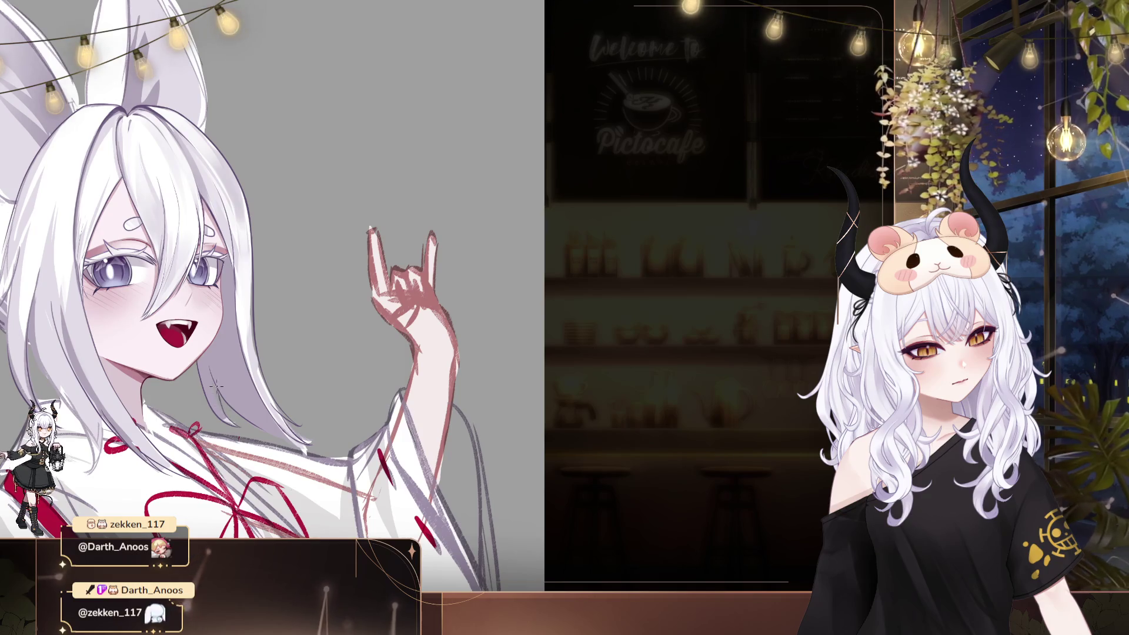
drag(296, 405, 289, 393)
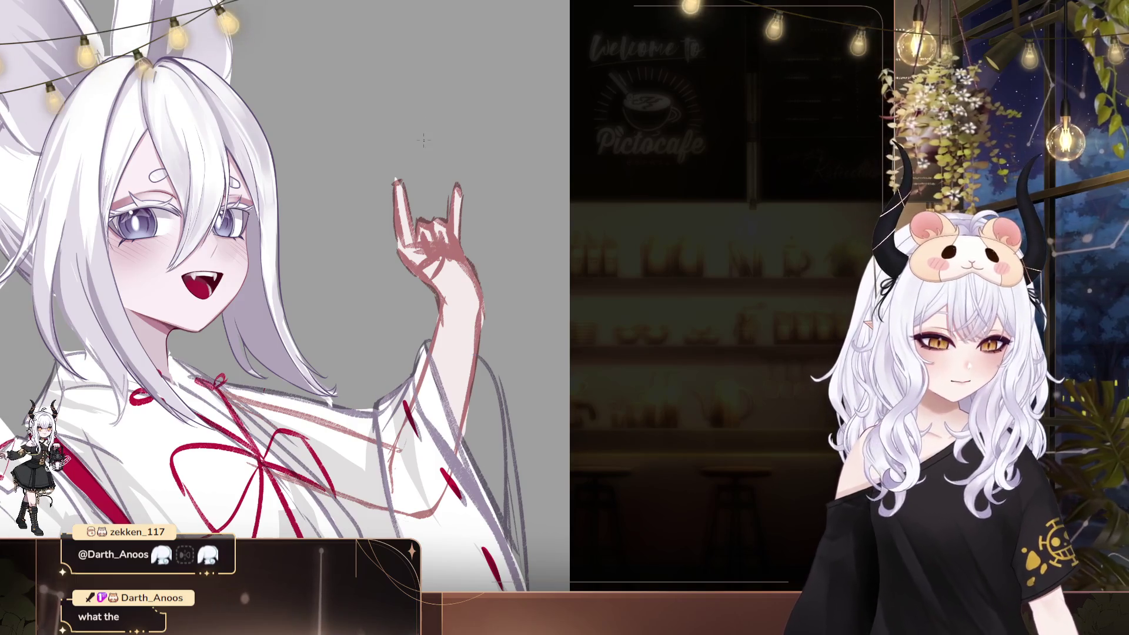
Fit the view with Ctrl+0 to show the whole shrine-maiden figure on grey
key(ctrl+0)
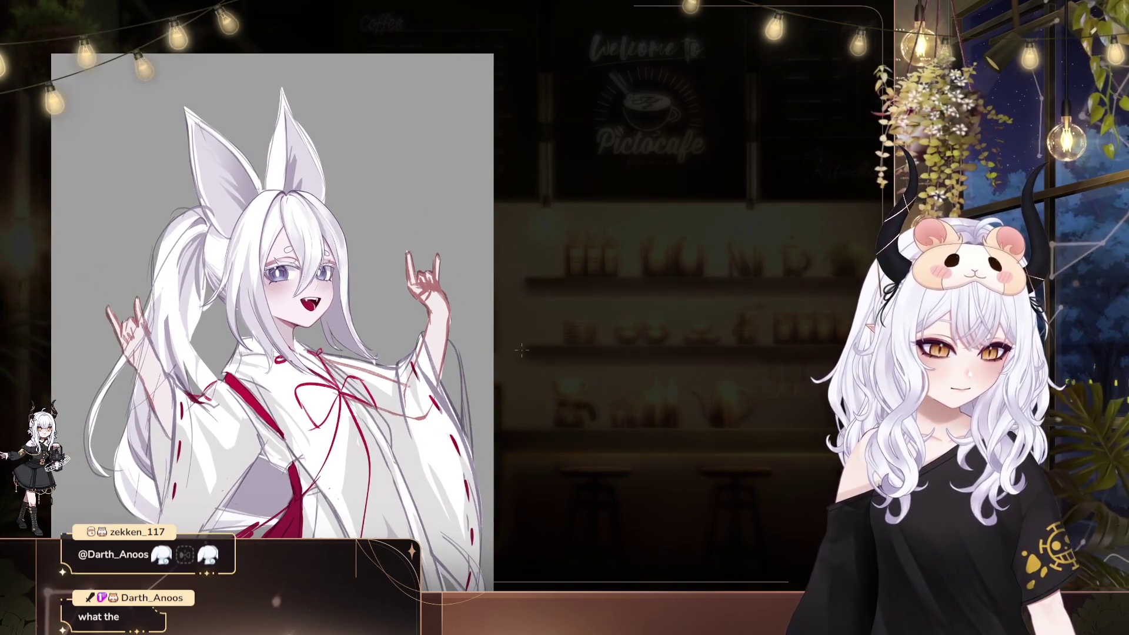
Zoom out, flip the fox shrine-maiden drawing horizontally, and shift it to the right
key(ctrl+minus)
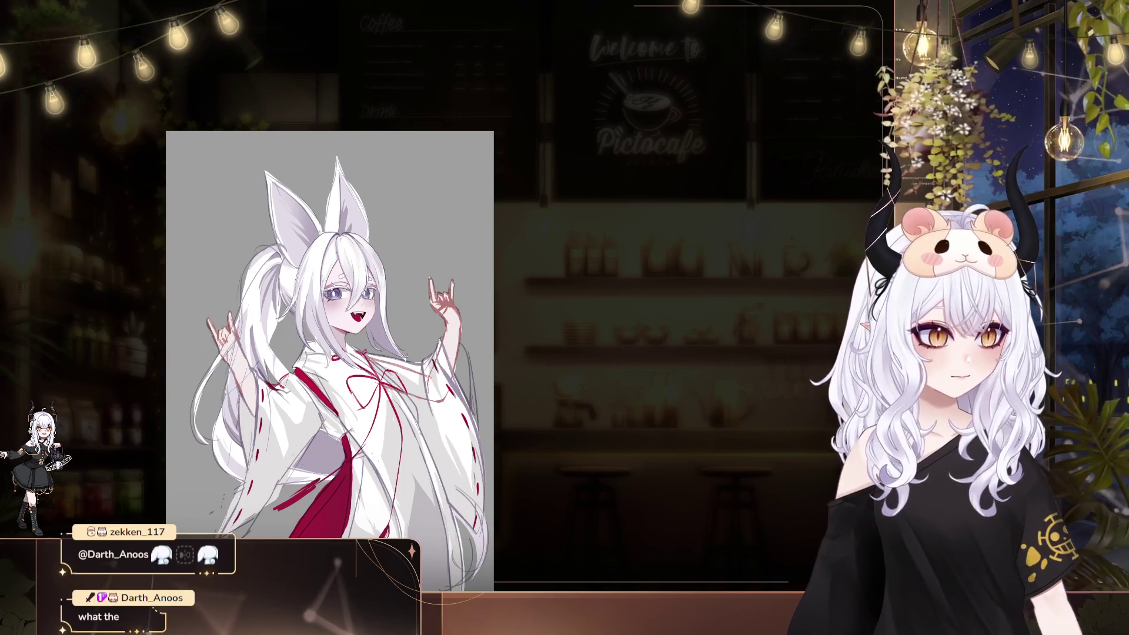
key(h)
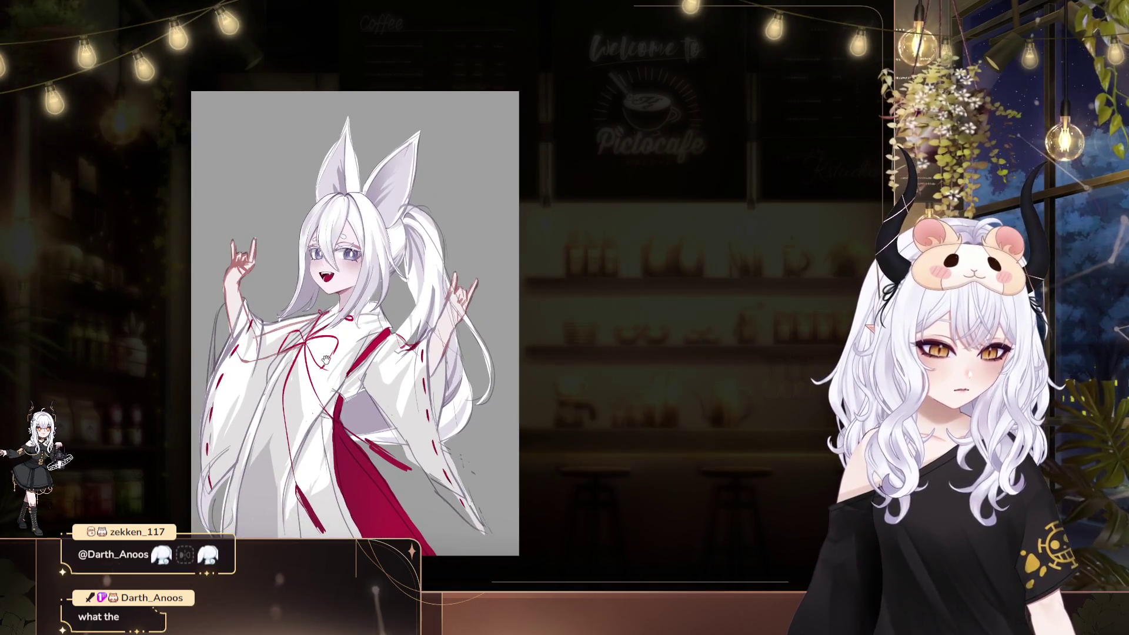
drag(533, 302, 616, 295)
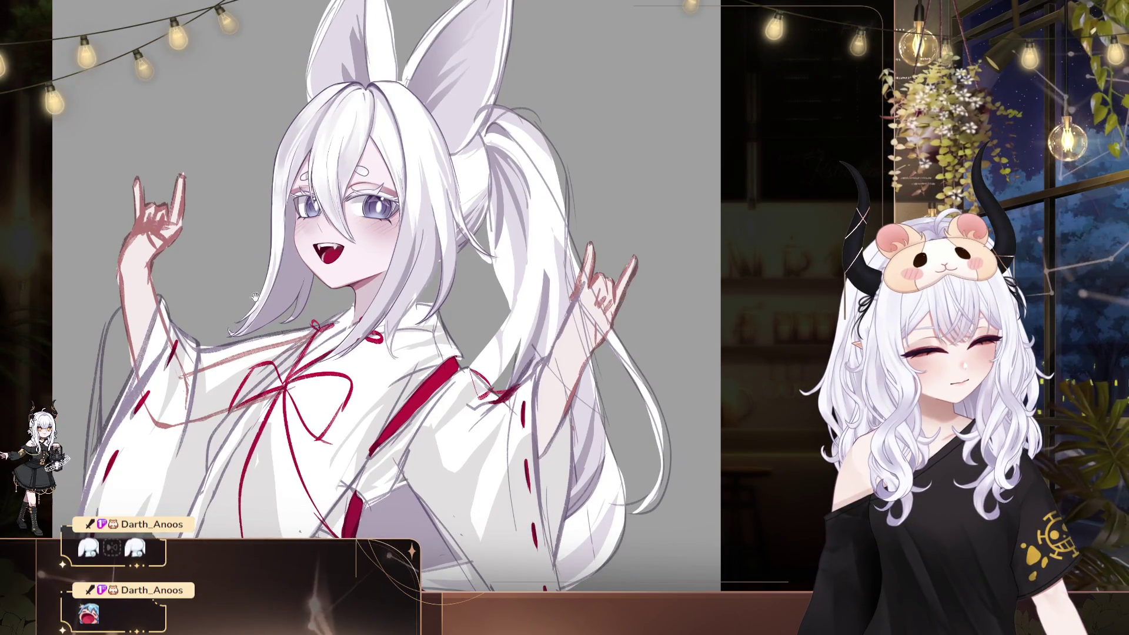
Pan the mirrored drawing right and down so her face and raised hands are centred
drag(467, 346, 538, 371)
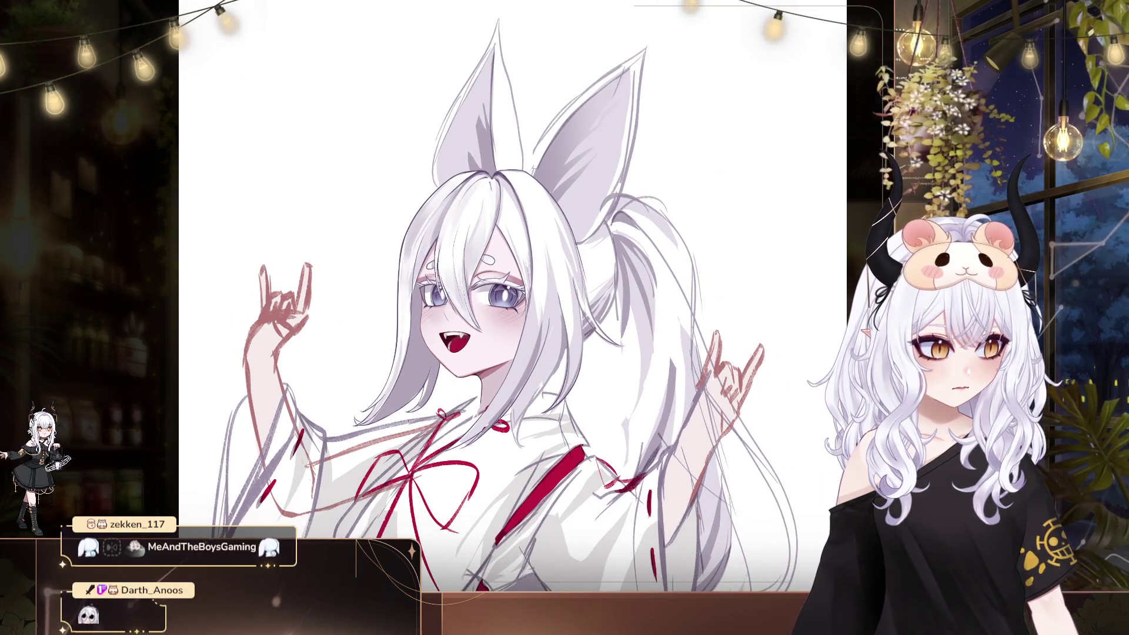
Sample a colour from the fox girl's mouth on the canvas
click(403, 334)
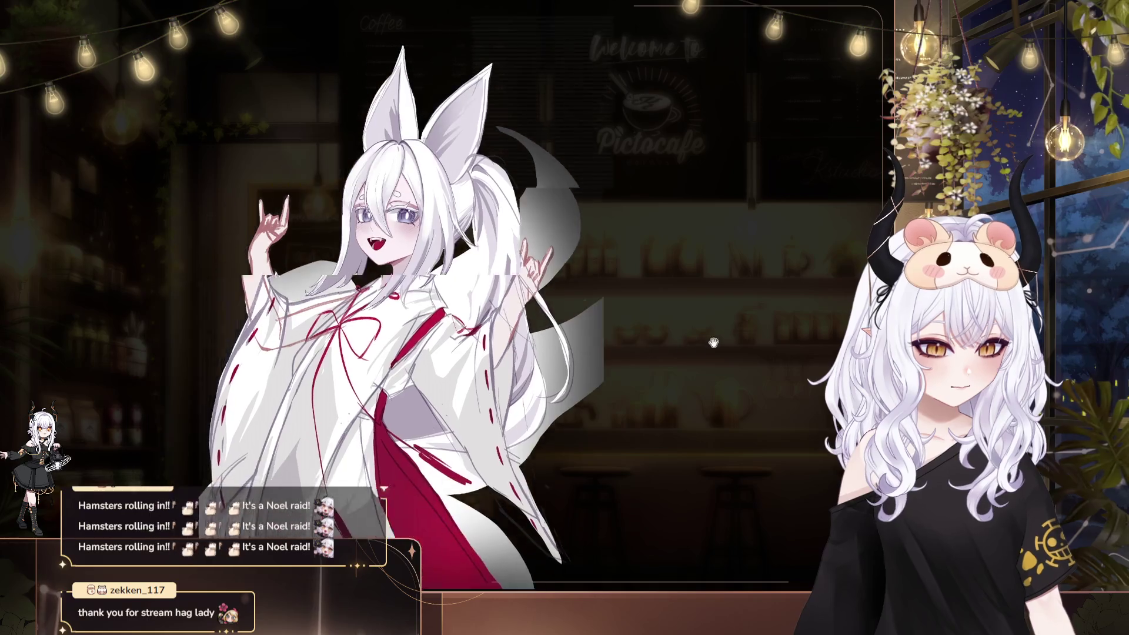
Move the fox artwork up and left, zoom it out slightly, then nudge it right and down
drag(659, 344, 549, 312)
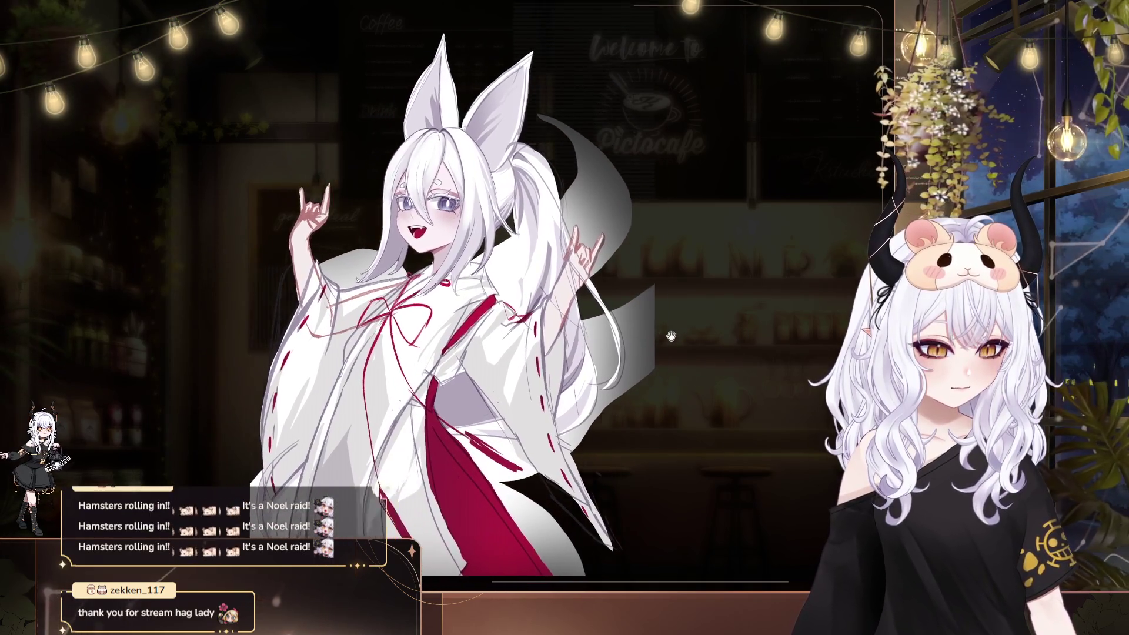
scroll(491, 324, down, 2)
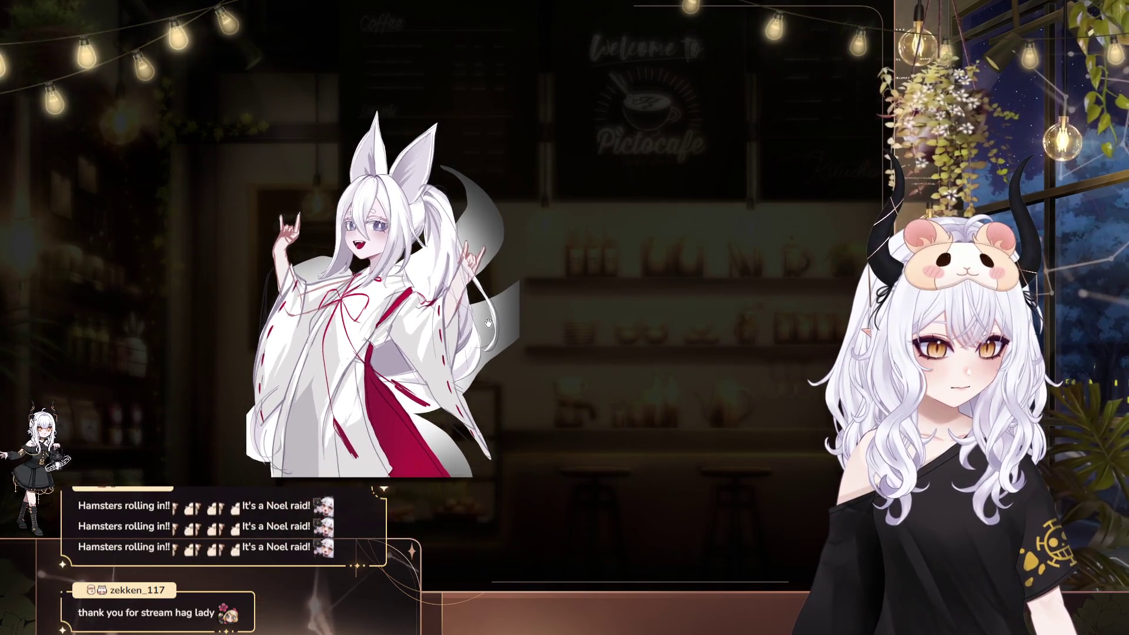
scroll(487, 322, up, 1)
scroll(500, 324, up, 1)
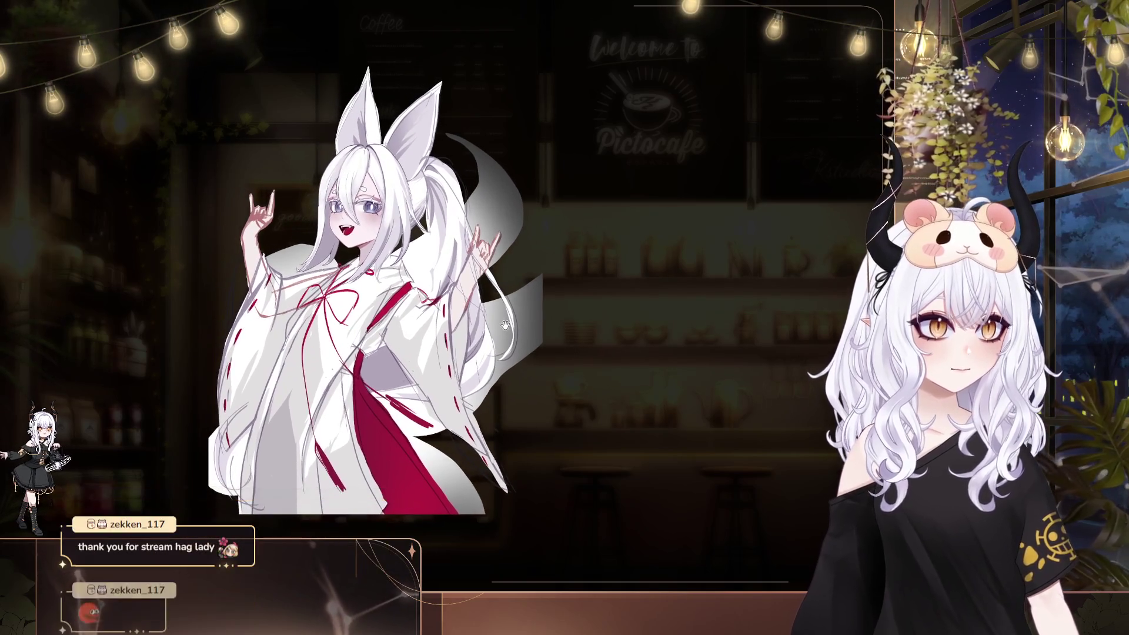
drag(504, 325, 517, 335)
scroll(503, 325, down, 1)
scroll(502, 325, up, 1)
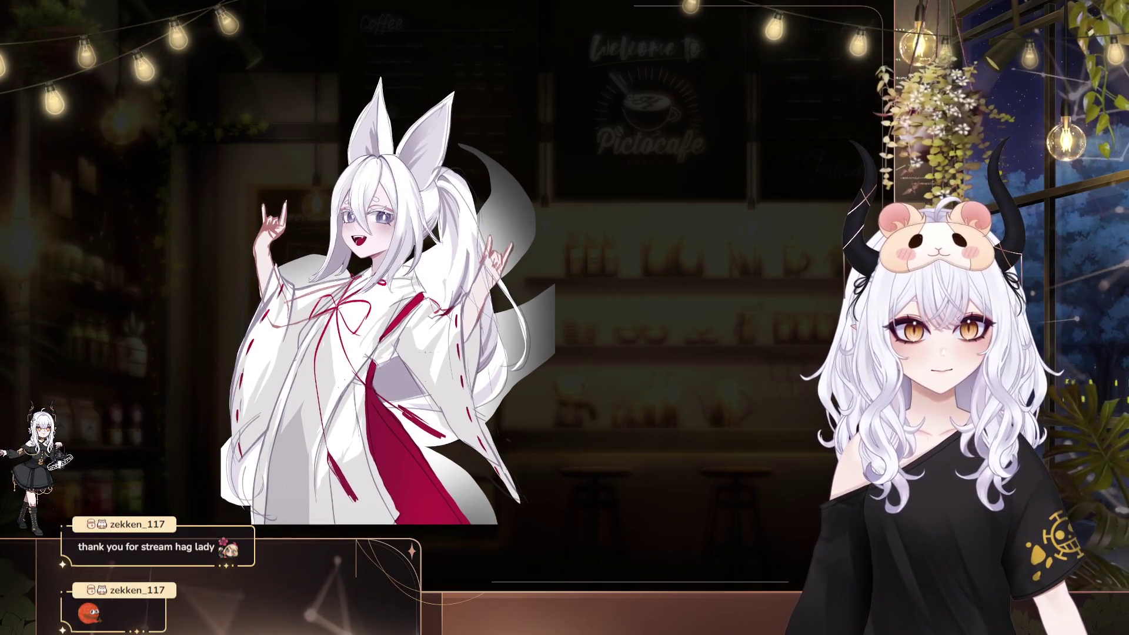